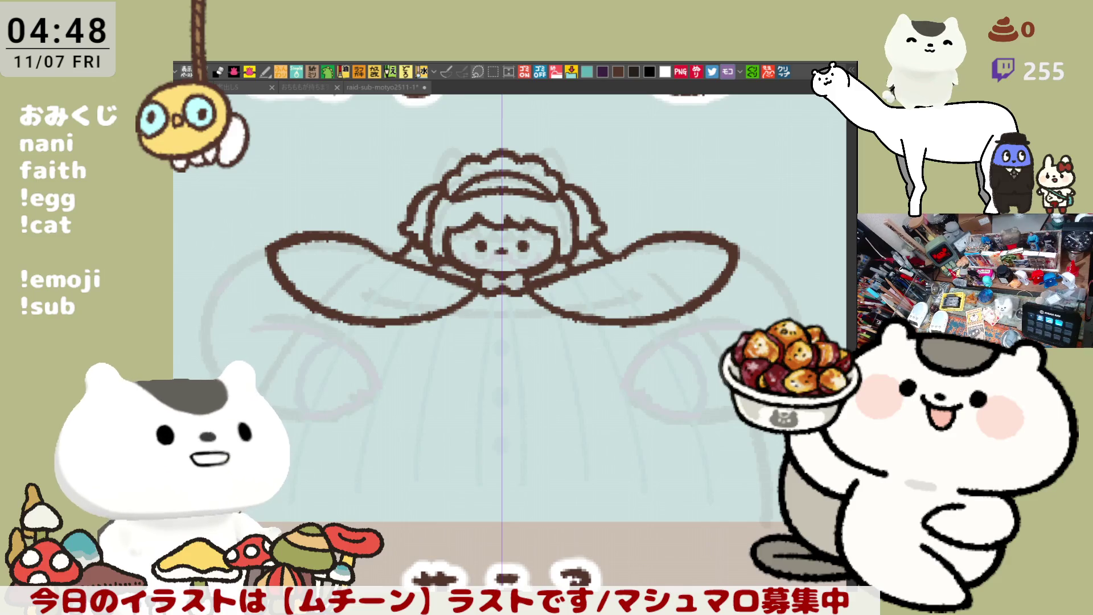
# Step: Draw curled ribbon tails below the bow, extending them outward
pyautogui.moveTo(515, 291)
pyautogui.mouseDown()
pyautogui.moveTo(536, 314)
pyautogui.moveTo(463, 317)
pyautogui.mouseUp()
pyautogui.hotkey('ctrl', 'z')
pyautogui.moveTo(516, 289)
pyautogui.mouseDown()
pyautogui.moveTo(546, 325)
pyautogui.moveTo(587, 333)
pyautogui.mouseUp()
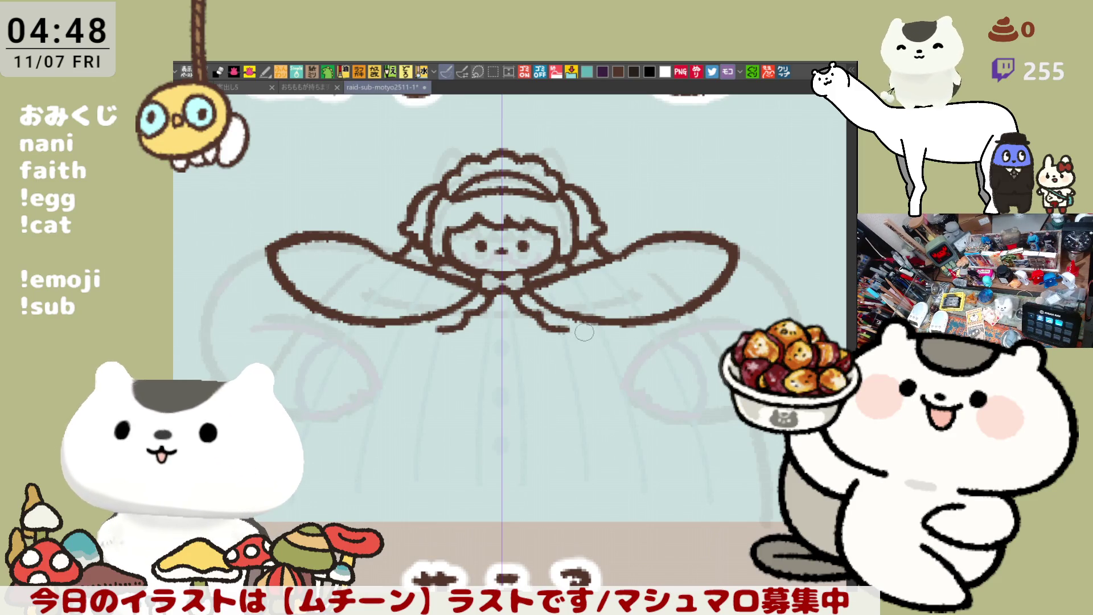
pyautogui.hotkey('ctrl', 'z')
pyautogui.moveTo(532, 307)
pyautogui.mouseDown()
pyautogui.moveTo(572, 335)
pyautogui.moveTo(569, 325)
pyautogui.moveTo(631, 339)
pyautogui.mouseUp()
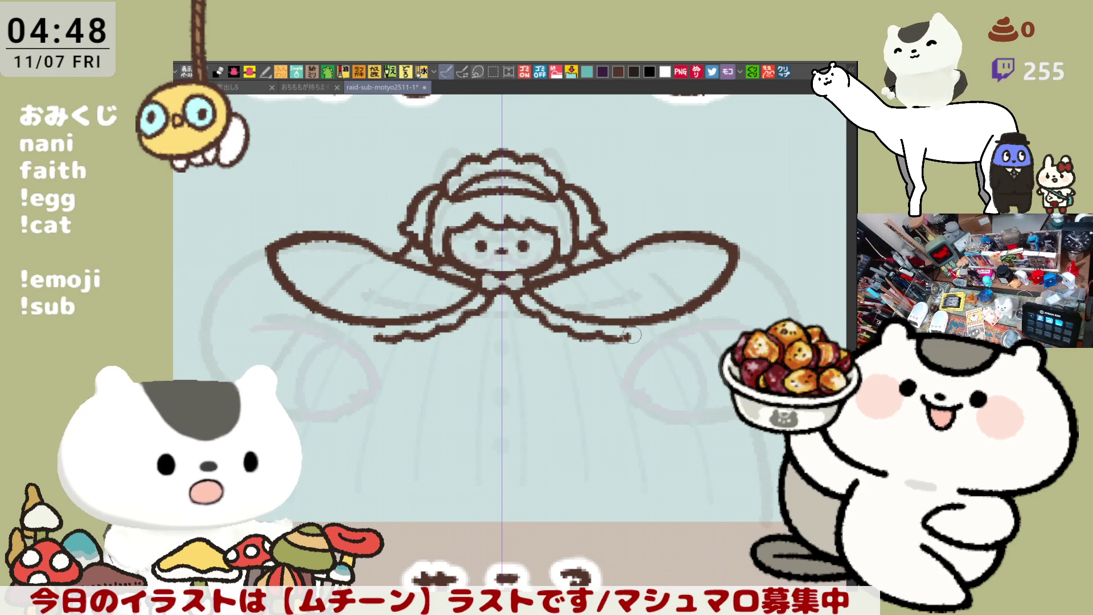
pyautogui.moveTo(623, 340); pyautogui.dragTo(681, 324)
# Step: Add mirrored curls at both wing tips joined to the lower ruffle
pyautogui.moveTo(733, 244)
pyautogui.mouseDown()
pyautogui.moveTo(757, 267)
pyautogui.moveTo(745, 279)
pyautogui.moveTo(760, 272)
pyautogui.moveTo(738, 286)
pyautogui.mouseUp()
pyautogui.hotkey('ctrl', 'z')
pyautogui.hotkey('ctrl', 'z')
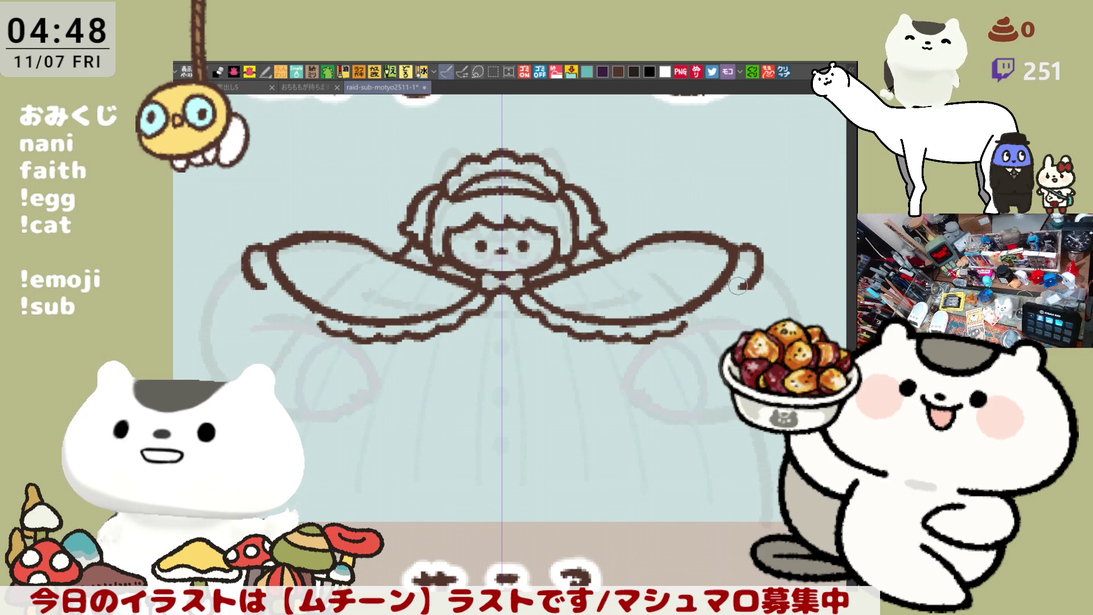
pyautogui.hotkey('ctrl', 'z')
pyautogui.moveTo(732, 248)
pyautogui.mouseDown()
pyautogui.moveTo(742, 278)
pyautogui.moveTo(725, 305)
pyautogui.mouseUp()
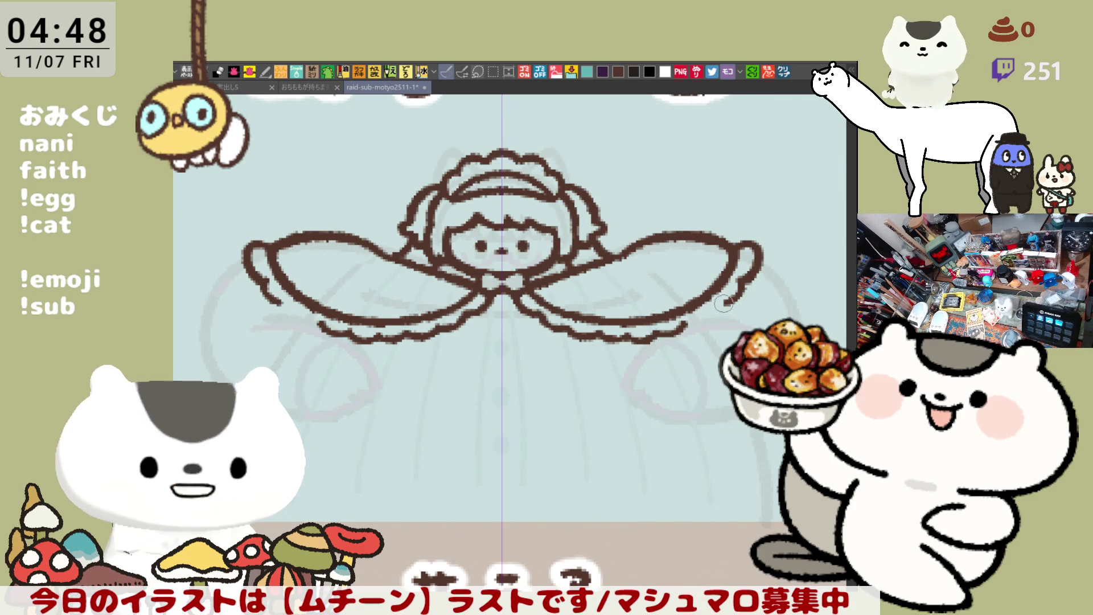
pyautogui.moveTo(683, 329); pyautogui.dragTo(733, 303)
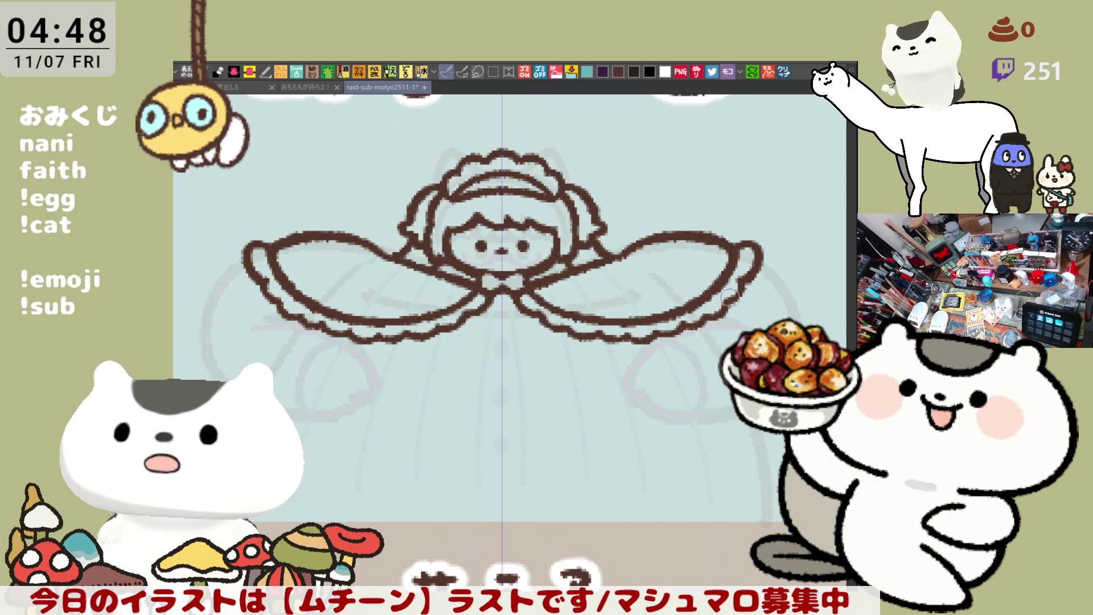
pyautogui.scroll(-1, 692, 308)
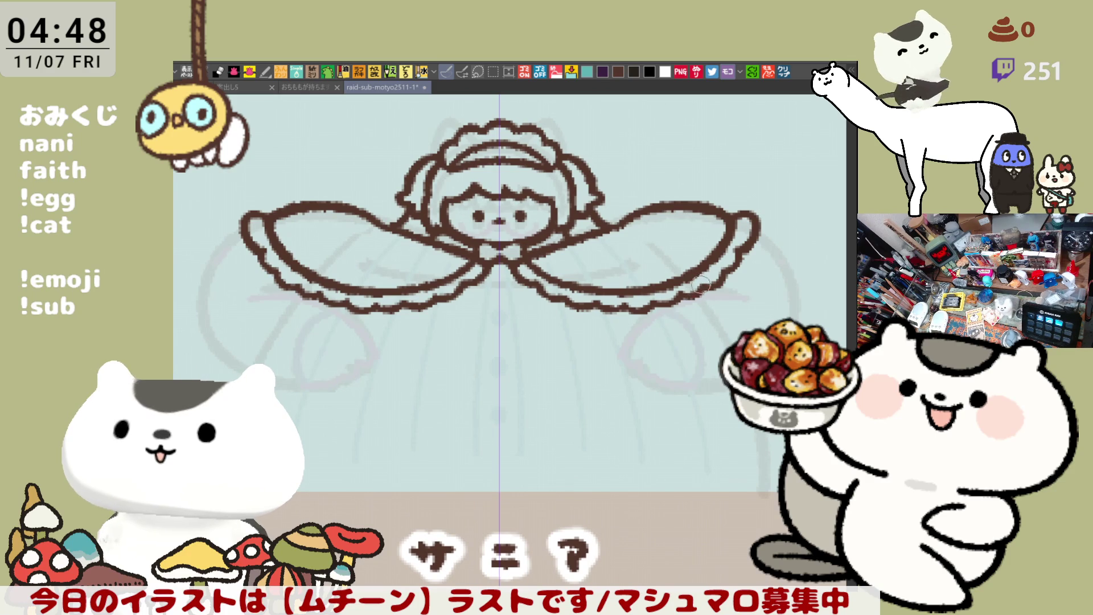
# Step: Draw wider curled curves at the wing tips, connected to the lower wing edge
pyautogui.moveTo(756, 234); pyautogui.dragTo(788, 294)
pyautogui.hotkey('ctrl', 'z')
pyautogui.moveTo(754, 234)
pyautogui.mouseDown()
pyautogui.moveTo(794, 282)
pyautogui.moveTo(779, 299)
pyautogui.mouseUp()
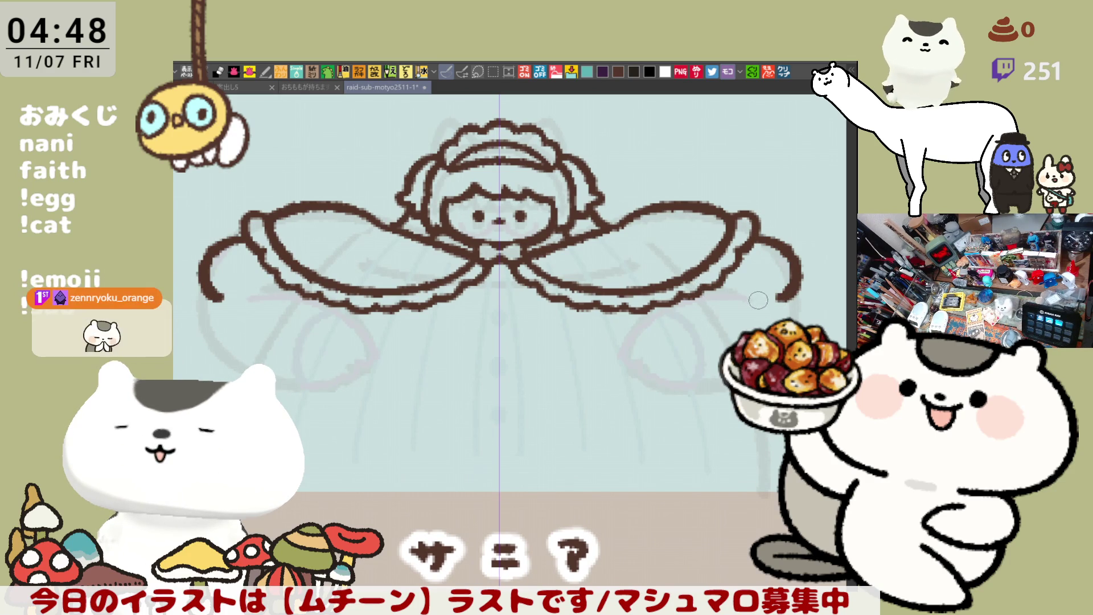
pyautogui.moveTo(703, 289); pyautogui.dragTo(777, 315)
pyautogui.hotkey('ctrl', 'z')
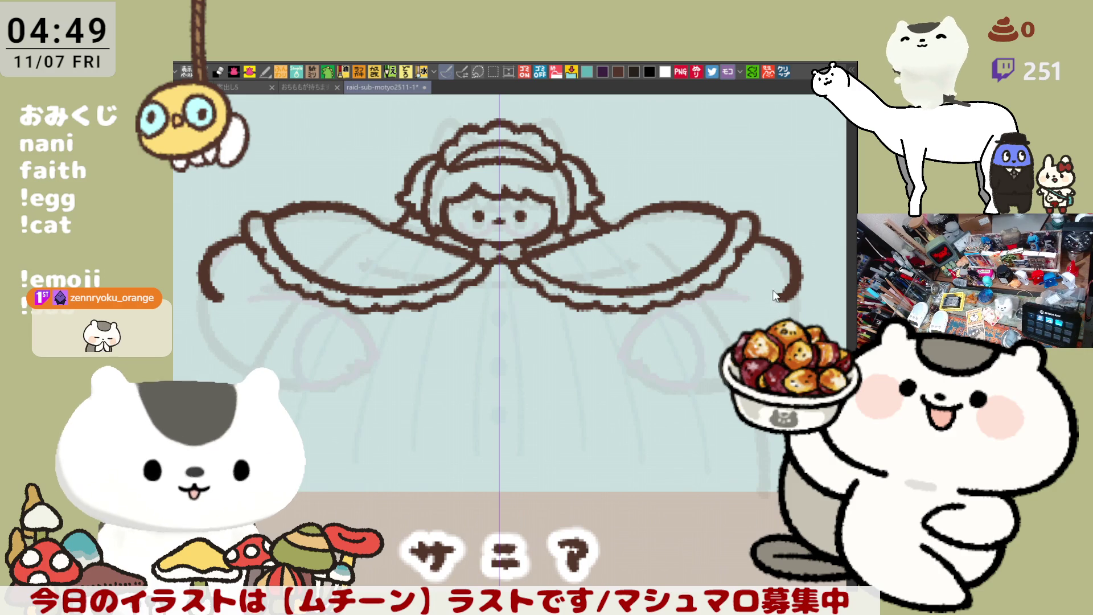
pyautogui.hotkey('ctrl', 'z')
pyautogui.moveTo(757, 231); pyautogui.dragTo(790, 307)
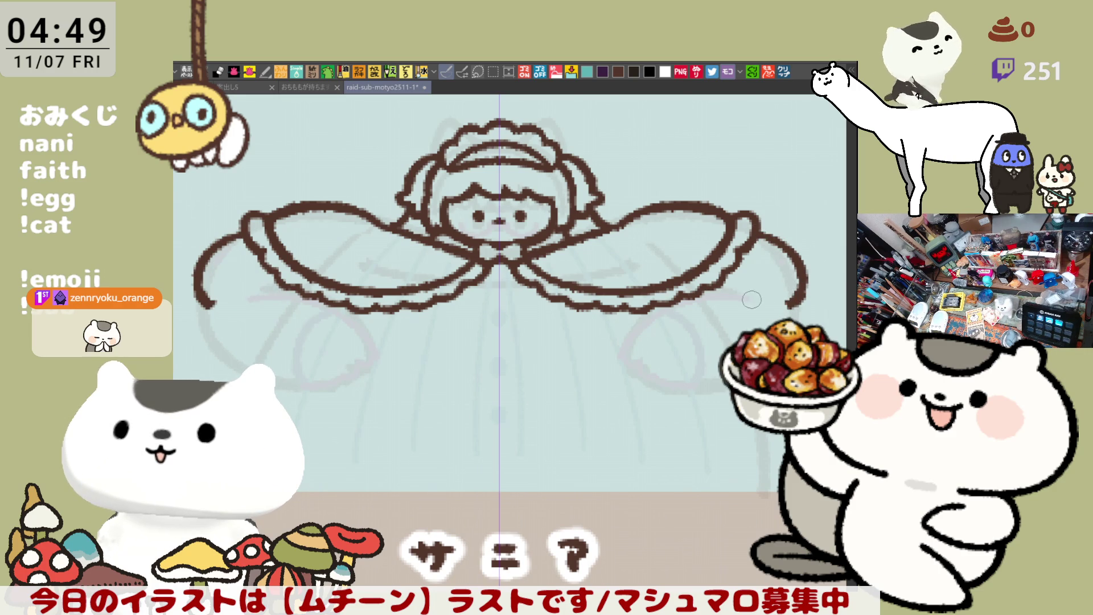
pyautogui.moveTo(711, 291); pyautogui.dragTo(783, 312)
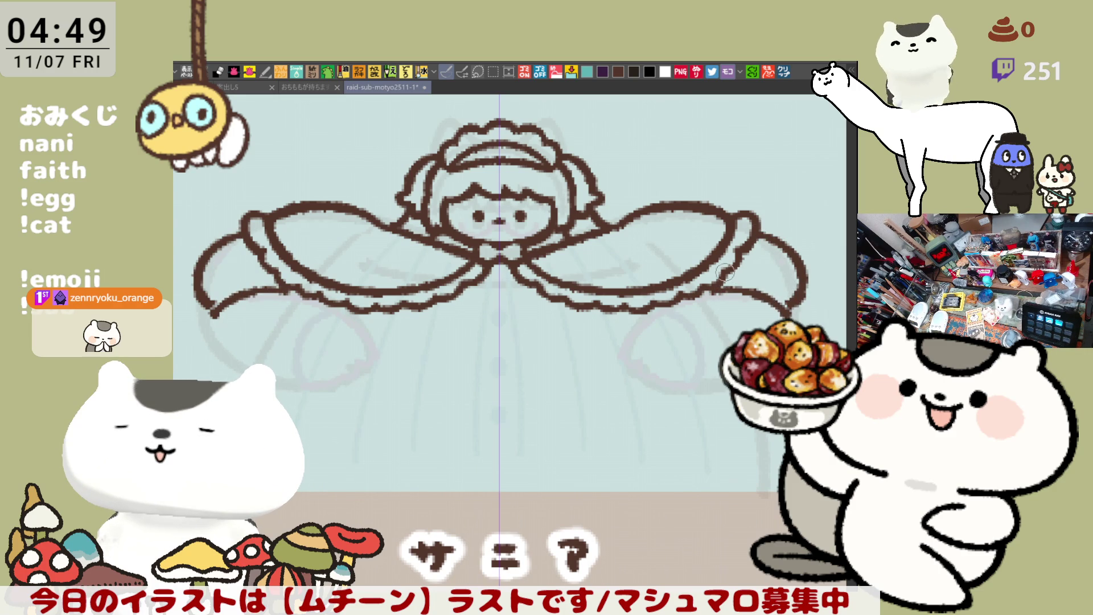
# Step: Add an inner curve inside both wing tips, tracing along the wings' inner edge
pyautogui.moveTo(724, 272); pyautogui.dragTo(790, 307)
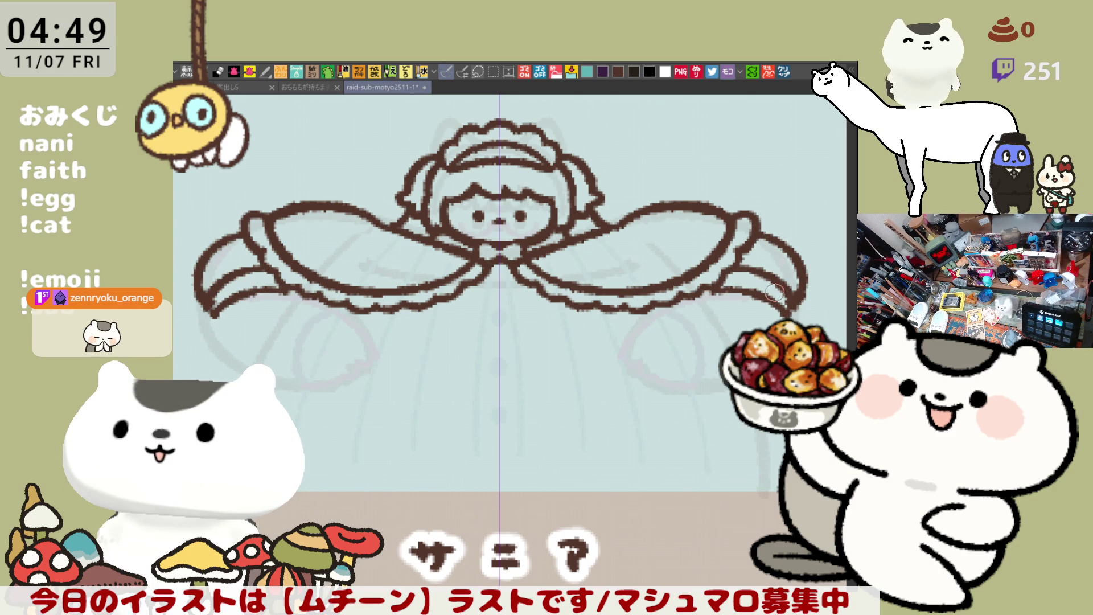
pyautogui.moveTo(720, 272); pyautogui.dragTo(781, 302)
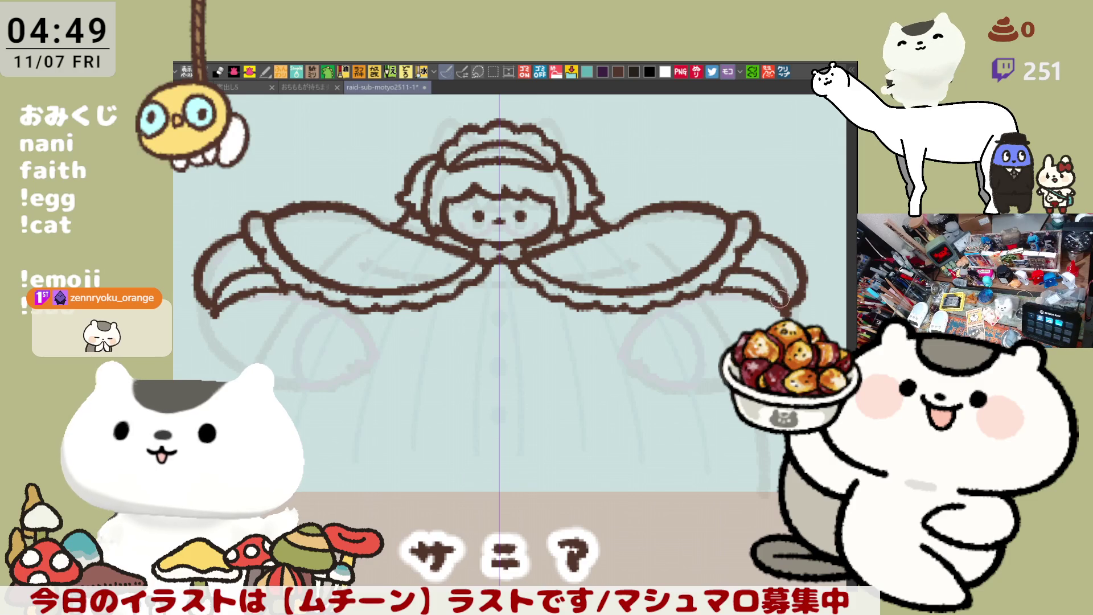
pyautogui.hotkey('ctrl', 'z')
pyautogui.moveTo(722, 272); pyautogui.dragTo(789, 308)
pyautogui.hotkey('ctrl', 'z')
pyautogui.moveTo(734, 272); pyautogui.dragTo(788, 307)
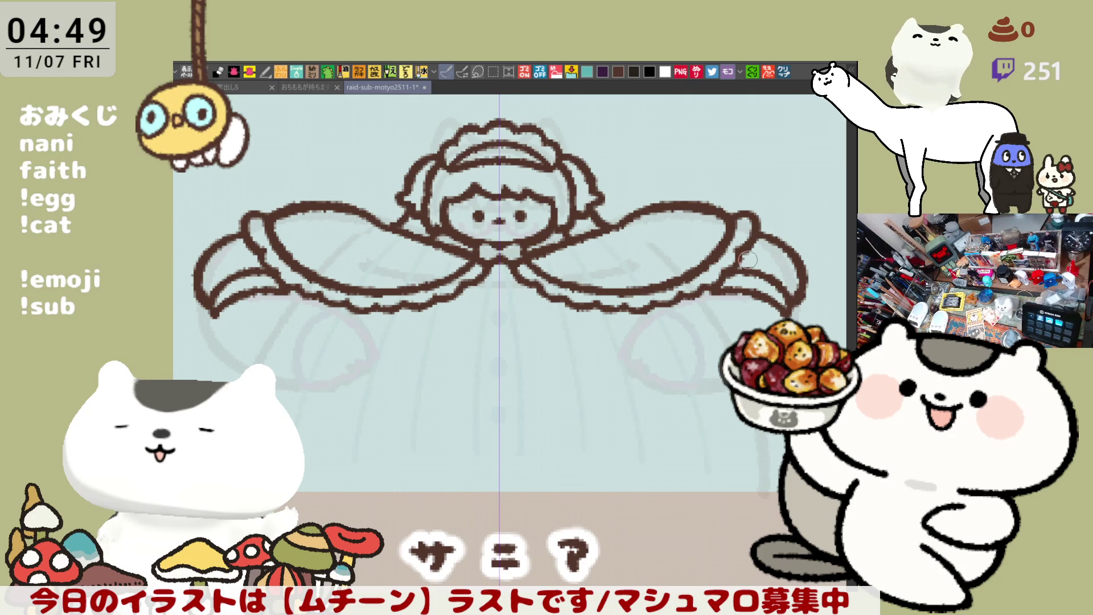
pyautogui.moveTo(739, 259); pyautogui.dragTo(798, 295)
# Step: Redraw the stroke along the wings' inner curve and save the illustration
pyautogui.hotkey('ctrl', 'z')
pyautogui.moveTo(735, 257); pyautogui.dragTo(815, 296)
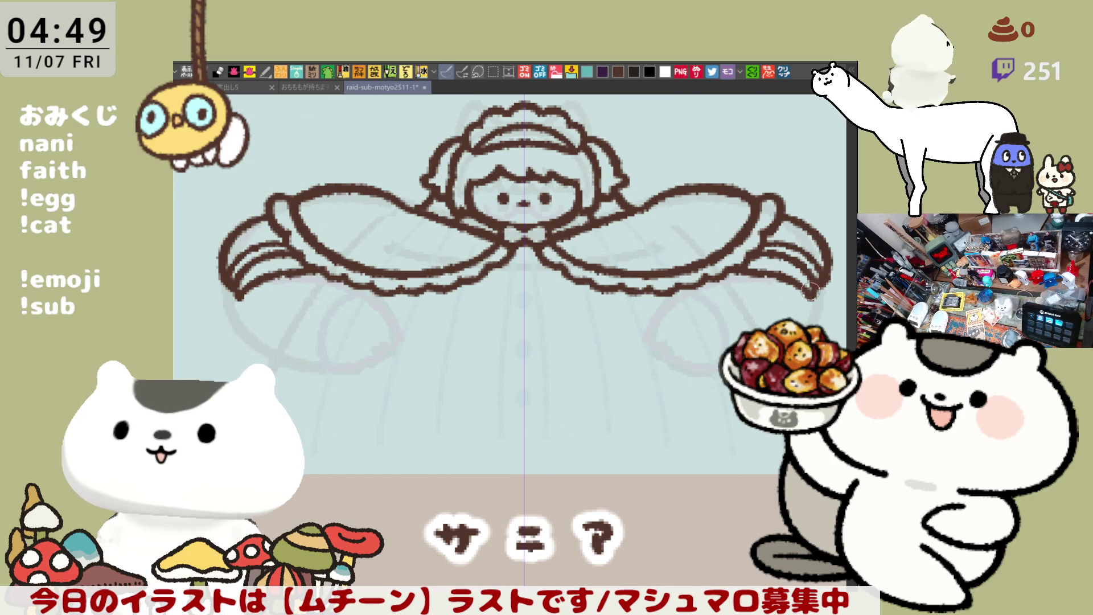
pyautogui.hotkey('ctrl', 's')
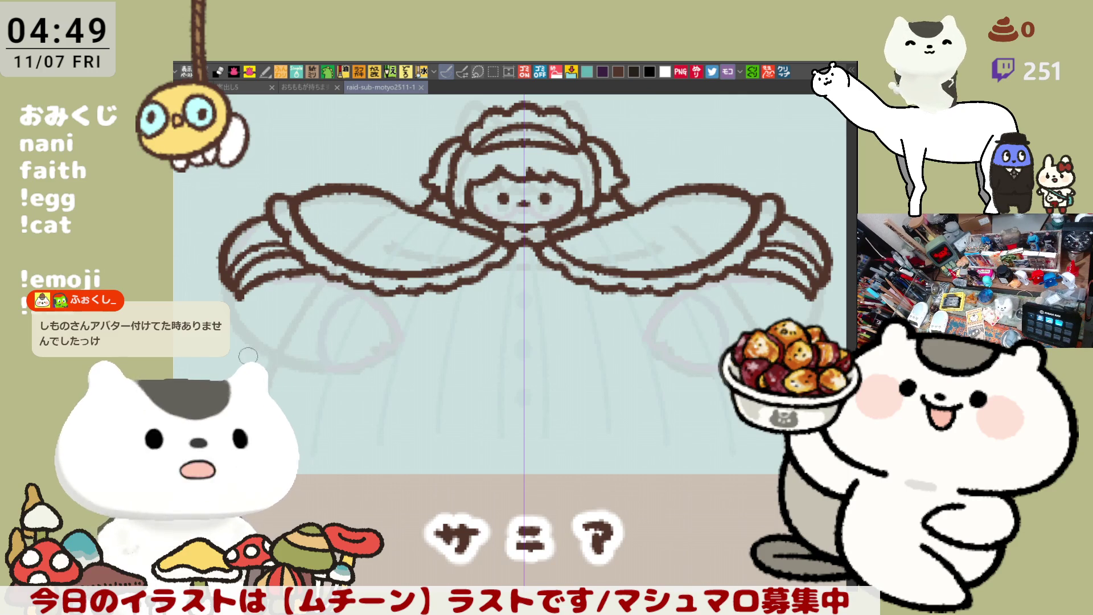
# Step: Draw mirrored arms curving down from the wingtips
pyautogui.moveTo(235, 288); pyautogui.dragTo(317, 366)
pyautogui.hotkey('ctrl', 'z')
pyautogui.moveTo(234, 285)
pyautogui.mouseDown()
pyautogui.moveTo(241, 310)
pyautogui.moveTo(335, 372)
pyautogui.mouseUp()
pyautogui.hotkey('ctrl', 'z')
pyautogui.hotkey('ctrl', 'z')
pyautogui.moveTo(230, 277)
pyautogui.mouseDown()
pyautogui.moveTo(262, 347)
pyautogui.moveTo(330, 373)
pyautogui.mouseUp()
pyautogui.hotkey('ctrl', 'z')
pyautogui.moveTo(235, 286); pyautogui.dragTo(332, 370)
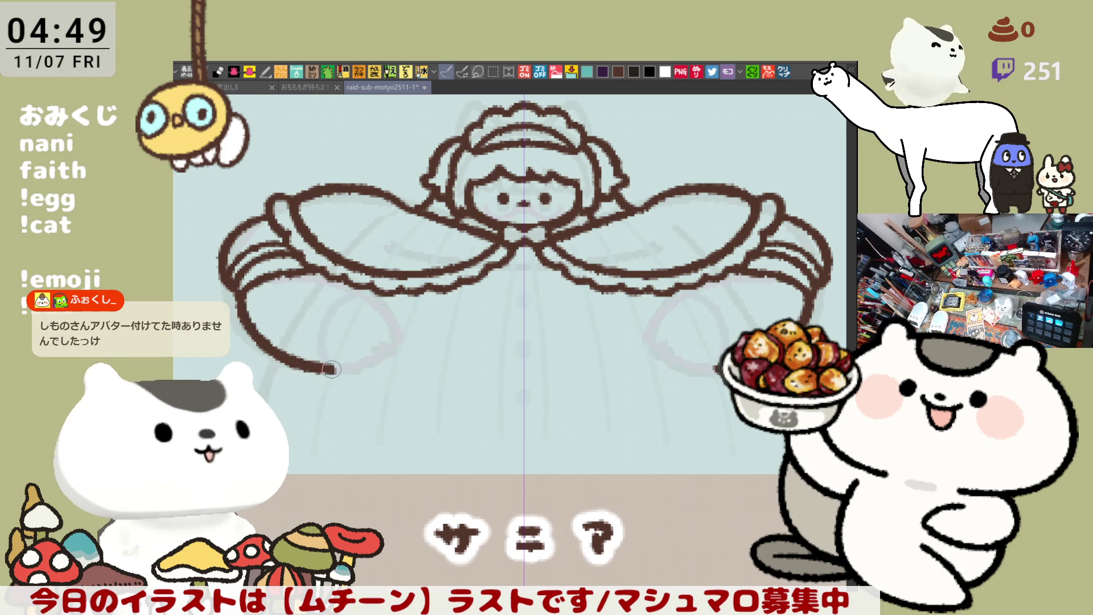
# Step: Draw curled paws at the arm ends, close their bottoms, and frame them in view
pyautogui.moveTo(344, 279); pyautogui.dragTo(376, 353)
pyautogui.hotkey('ctrl', 'z')
pyautogui.moveTo(343, 274)
pyautogui.mouseDown()
pyautogui.moveTo(372, 350)
pyautogui.moveTo(362, 344)
pyautogui.mouseUp()
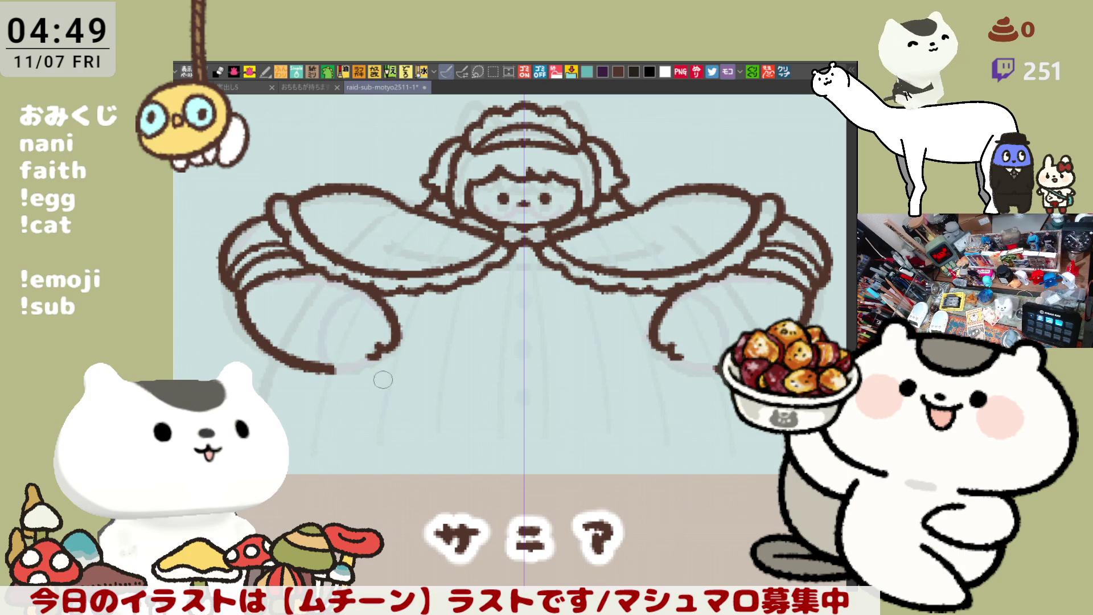
pyautogui.moveTo(361, 352)
pyautogui.mouseDown()
pyautogui.moveTo(349, 369)
pyautogui.moveTo(314, 373)
pyautogui.mouseUp()
pyautogui.moveTo(675, 319); pyautogui.dragTo(637, 288)
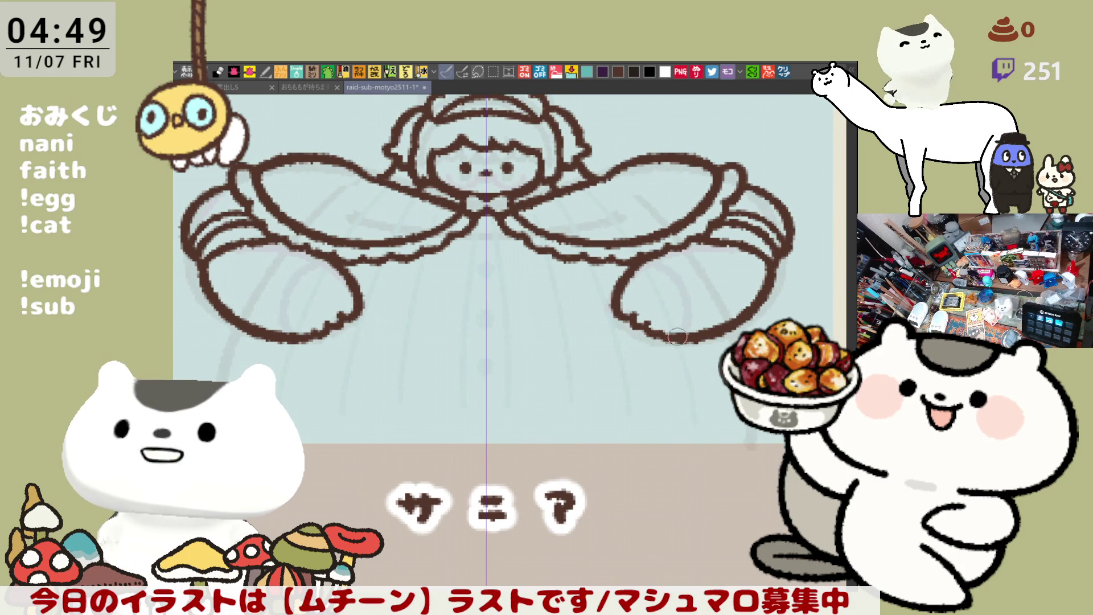
pyautogui.moveTo(677, 337); pyautogui.dragTo(708, 353)
pyautogui.moveTo(621, 341); pyautogui.dragTo(647, 326)
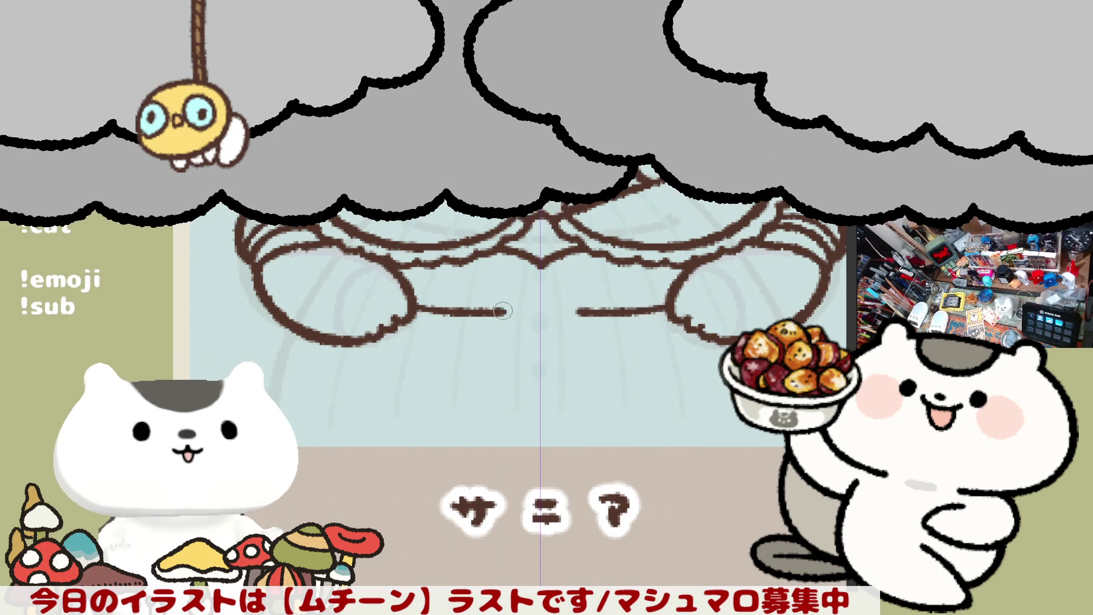
# Step: Try a horizontal line joining the two paws, then discard it
pyautogui.moveTo(478, 307); pyautogui.dragTo(545, 307)
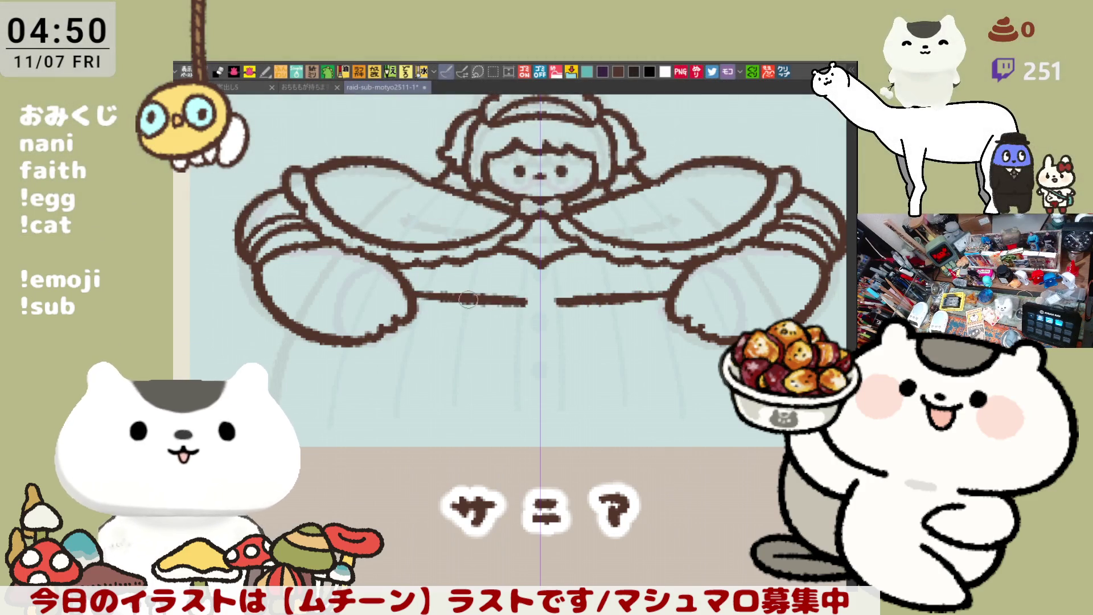
pyautogui.hotkey('ctrl', 'z')
pyautogui.moveTo(406, 293); pyautogui.dragTo(575, 295)
pyautogui.hotkey('ctrl', 'z')
pyautogui.hotkey('ctrl', 'z')
pyautogui.hotkey('ctrl', 'z')
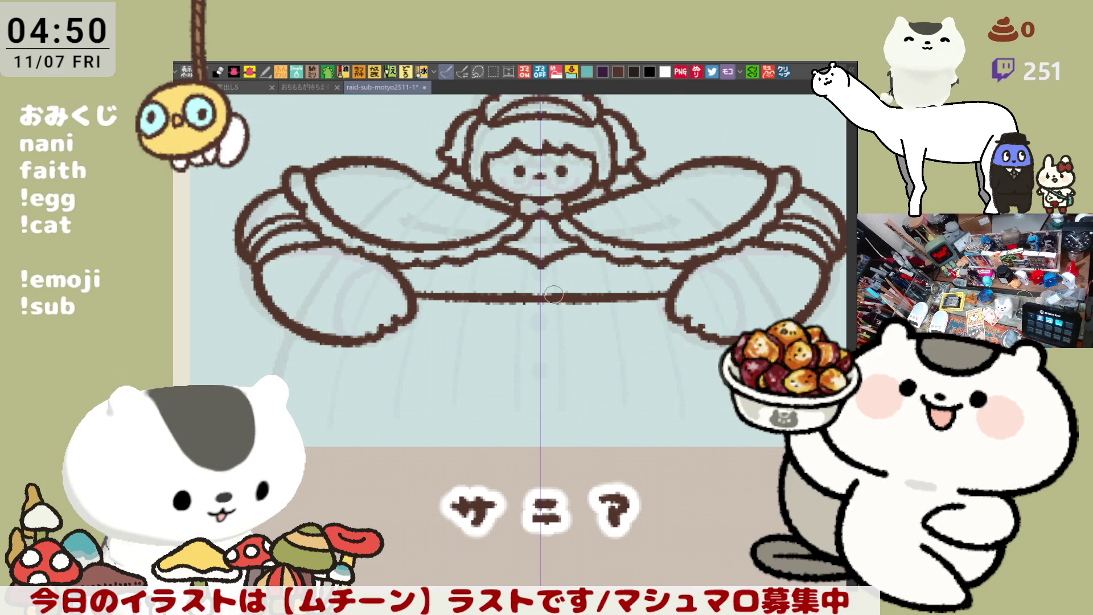
pyautogui.hotkey('ctrl', 'z')
pyautogui.hotkey('ctrl', 'z')
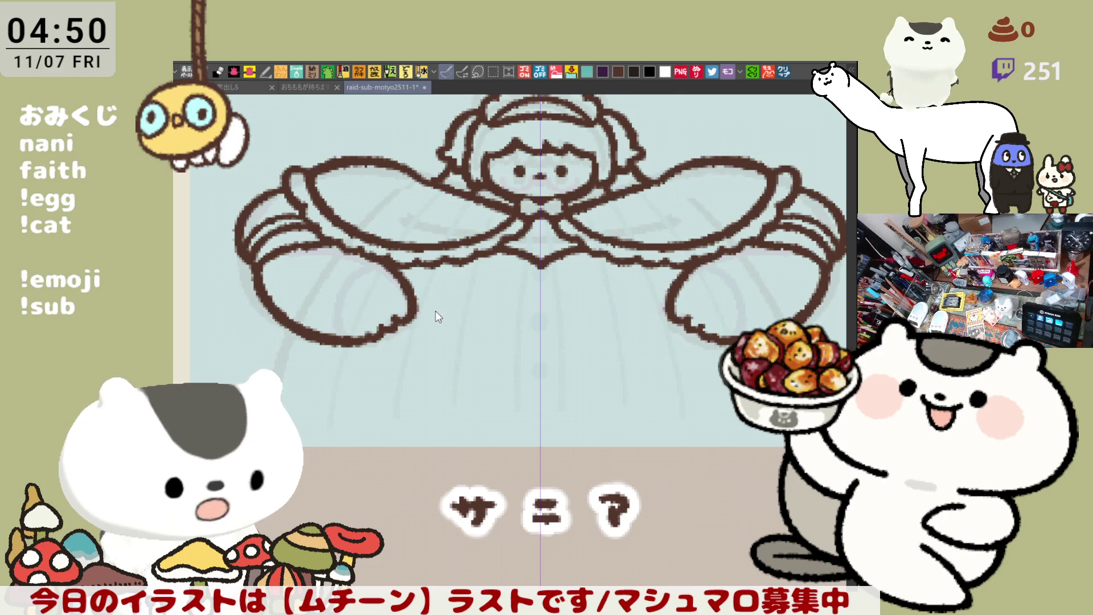
pyautogui.moveTo(414, 316); pyautogui.dragTo(506, 317)
pyautogui.hotkey('ctrl', 'z')
pyautogui.moveTo(415, 316); pyautogui.dragTo(543, 311)
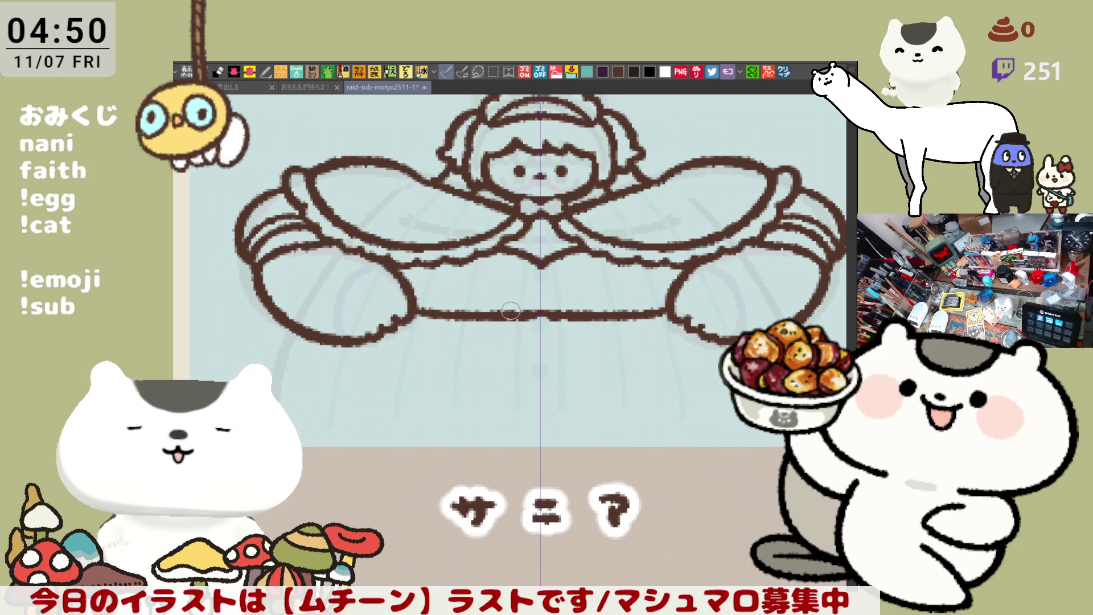
pyautogui.hotkey('ctrl', 'z')
pyautogui.moveTo(414, 315); pyautogui.dragTo(539, 312)
pyautogui.hotkey('ctrl', 'z')
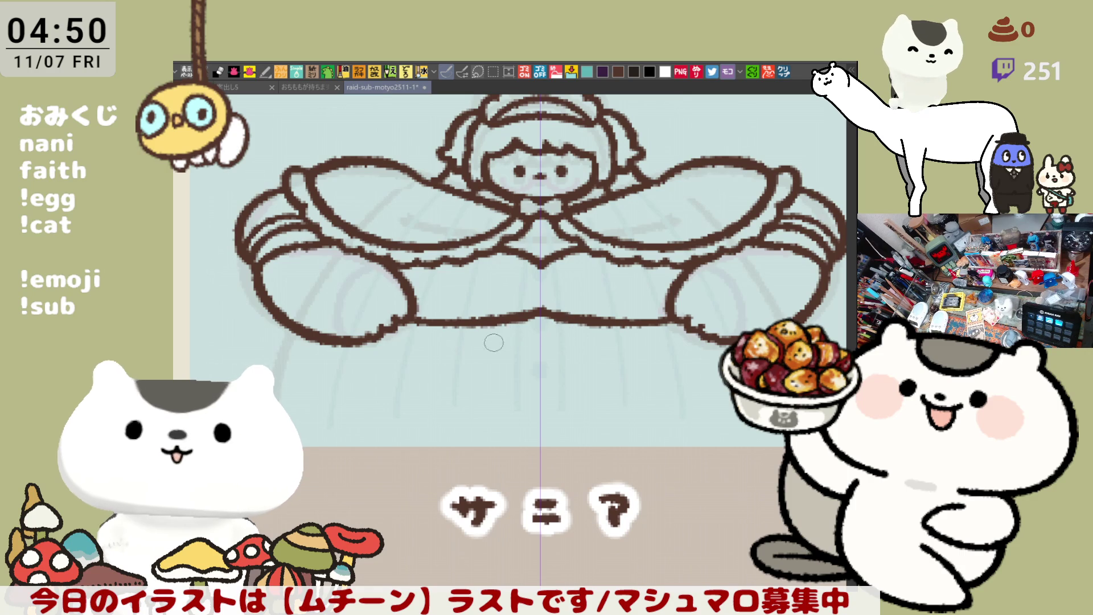
# Step: Draw mirrored diamond-shaped buttons beneath the paws
pyautogui.moveTo(423, 355)
pyautogui.mouseDown()
pyautogui.moveTo(456, 350)
pyautogui.moveTo(438, 370)
pyautogui.moveTo(424, 356)
pyautogui.moveTo(443, 364)
pyautogui.mouseUp()
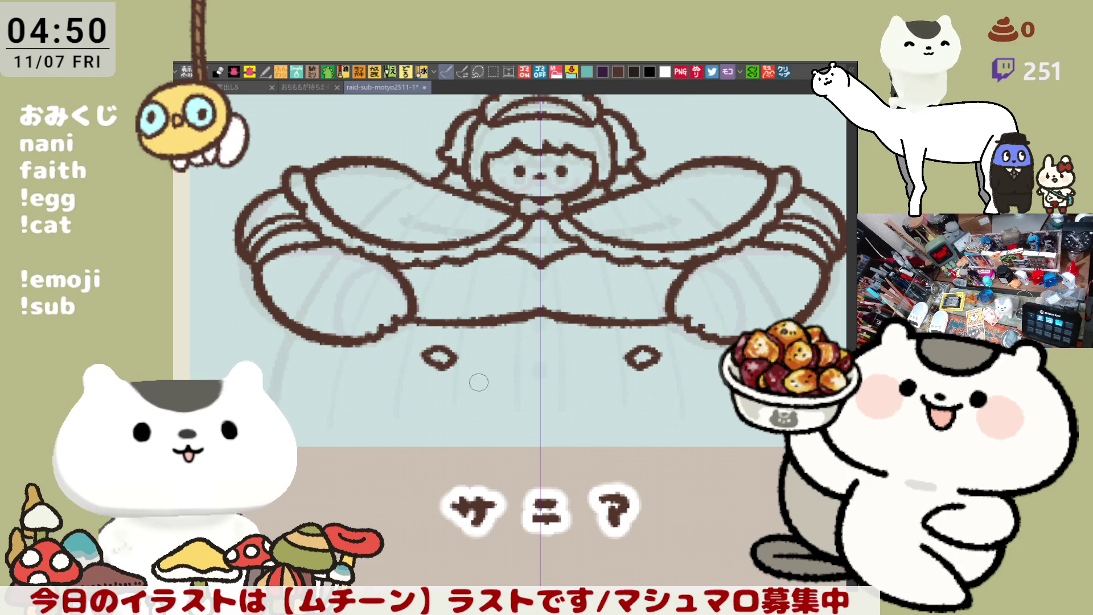
pyautogui.hotkey('ctrl', 'z')
pyautogui.moveTo(429, 351)
pyautogui.mouseDown()
pyautogui.moveTo(457, 351)
pyautogui.moveTo(447, 360)
pyautogui.mouseUp()
pyautogui.hotkey('ctrl', 'z')
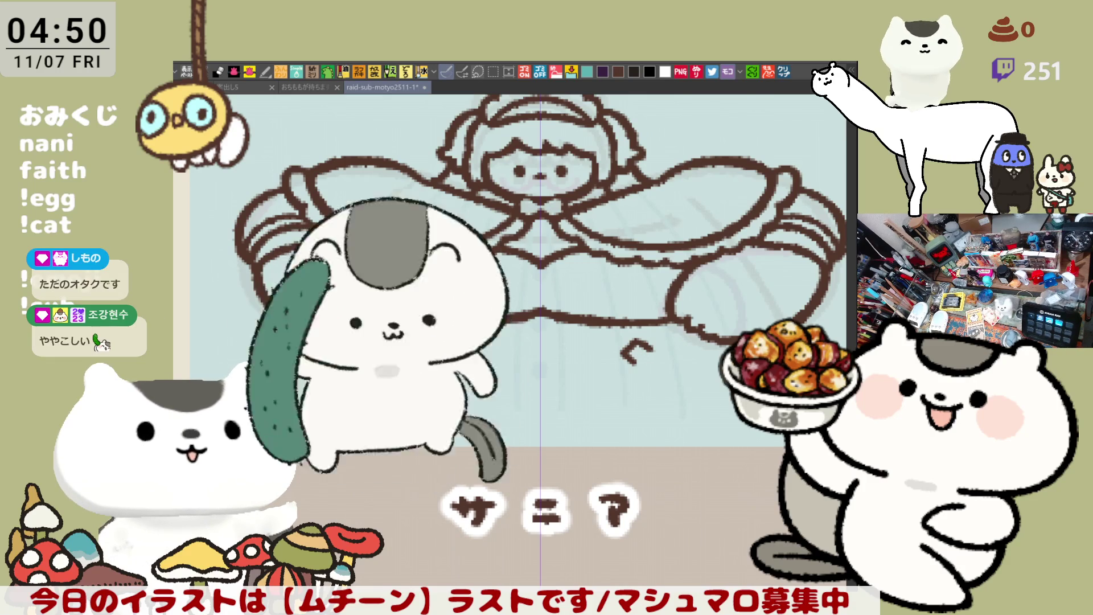
pyautogui.moveTo(439, 344)
pyautogui.mouseDown()
pyautogui.moveTo(431, 354)
pyautogui.moveTo(442, 357)
pyautogui.mouseUp()
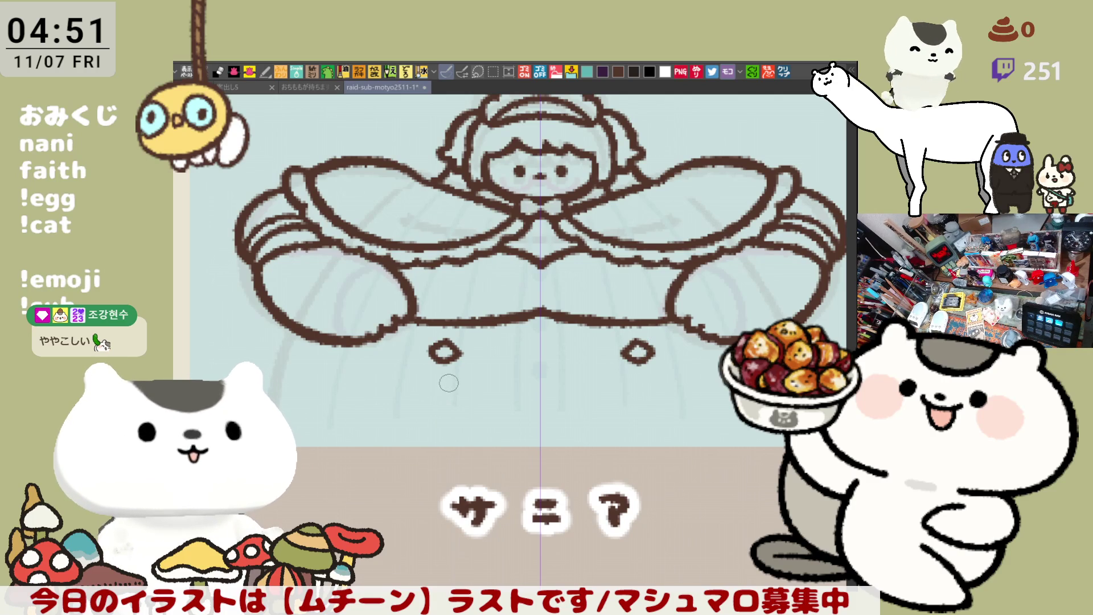
# Step: Add the lower pair of diamond buttons and the skirt's wide curved bottom edge
pyautogui.moveTo(428, 390)
pyautogui.mouseDown()
pyautogui.moveTo(454, 390)
pyautogui.moveTo(440, 400)
pyautogui.mouseUp()
pyautogui.hotkey('ctrl', 'z')
pyautogui.hotkey('ctrl', 'z')
pyautogui.hotkey('ctrl', 'z')
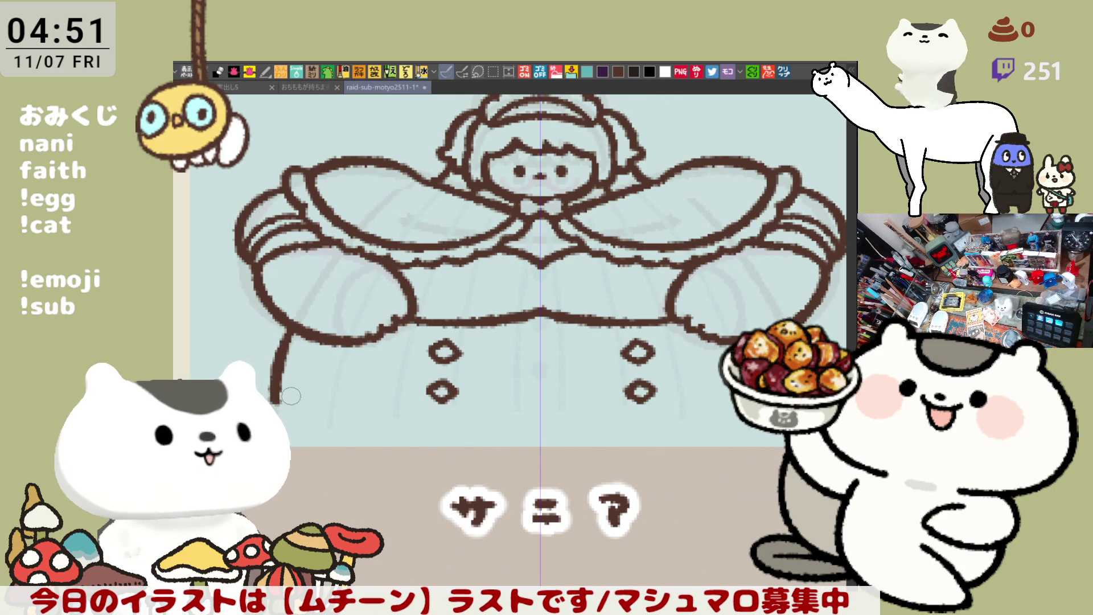
pyautogui.moveTo(281, 404)
pyautogui.mouseDown()
pyautogui.moveTo(475, 438)
pyautogui.moveTo(562, 439)
pyautogui.mouseUp()
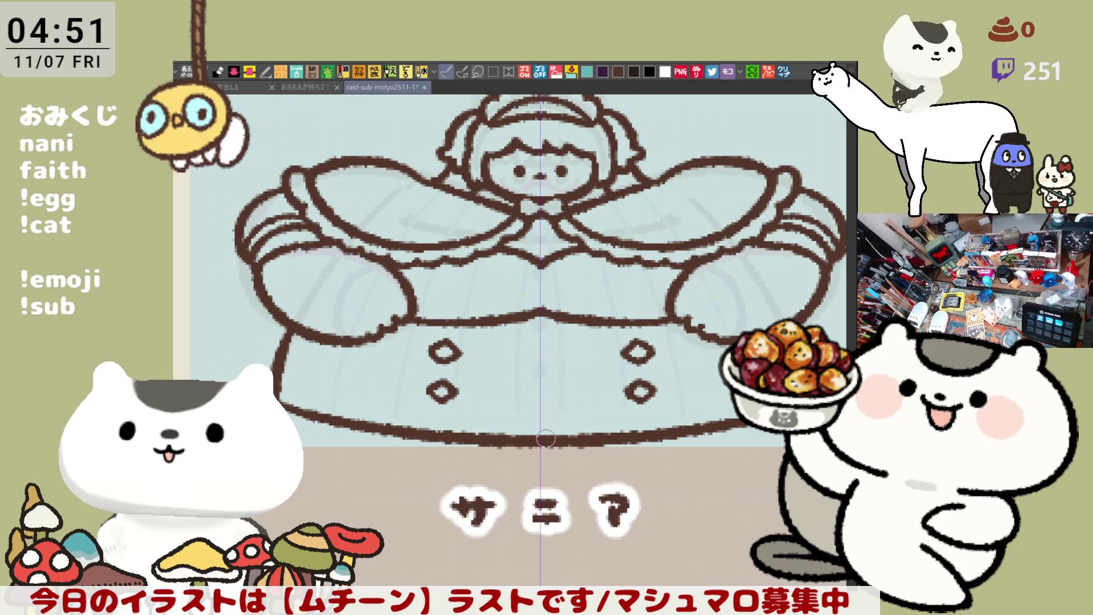
pyautogui.moveTo(479, 400); pyautogui.dragTo(464, 466)
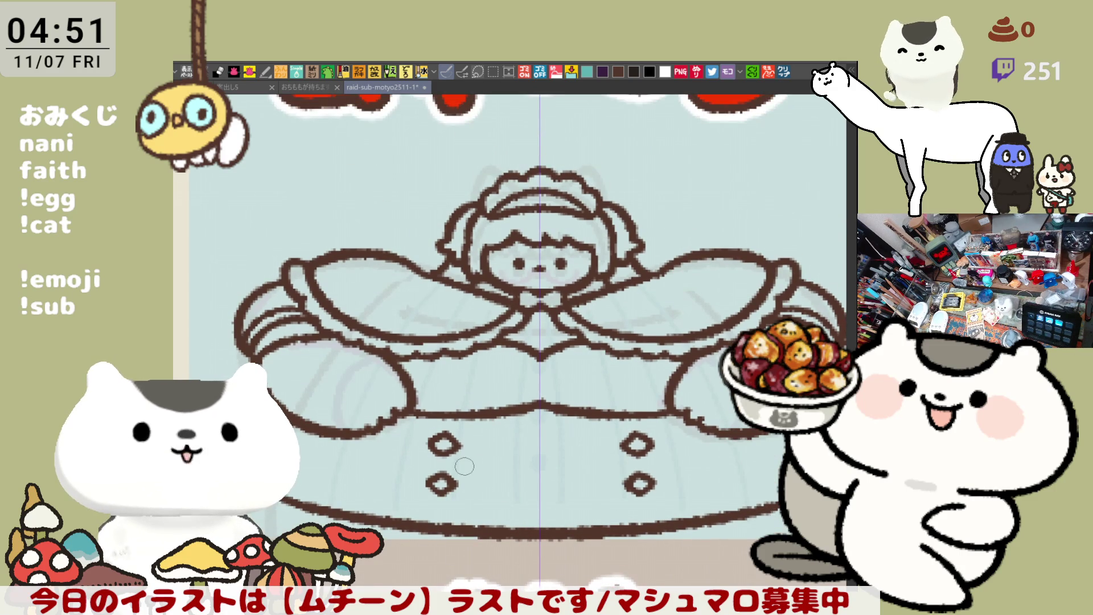
pyautogui.scroll(-5, 464, 466)
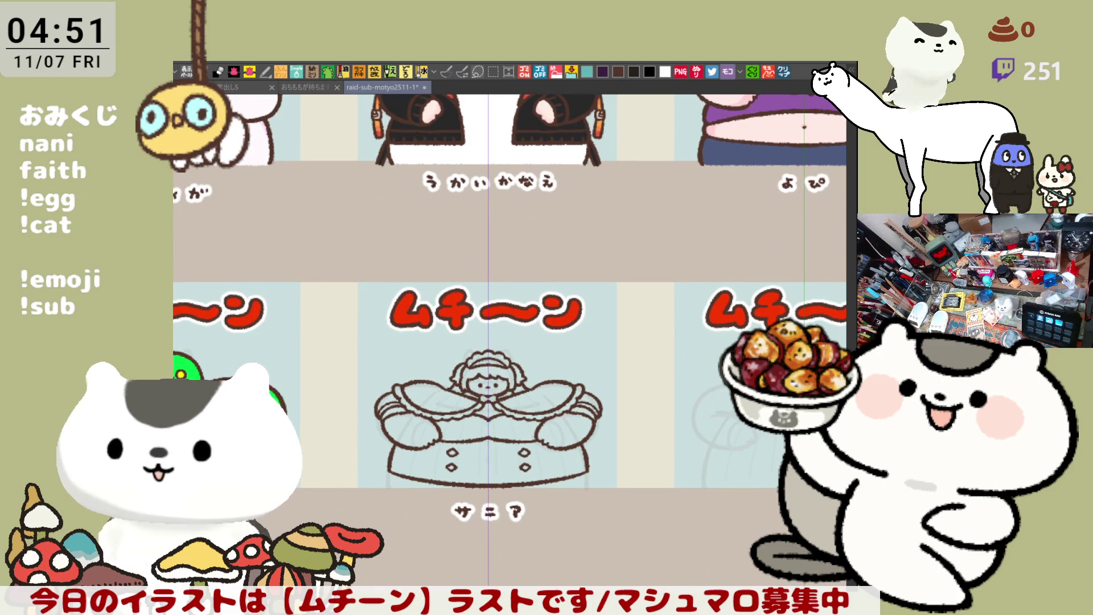
# Step: Marquee-select the maid figure, nudge it up slightly, and deselect
pyautogui.moveTo(636, 559); pyautogui.dragTo(331, 345)
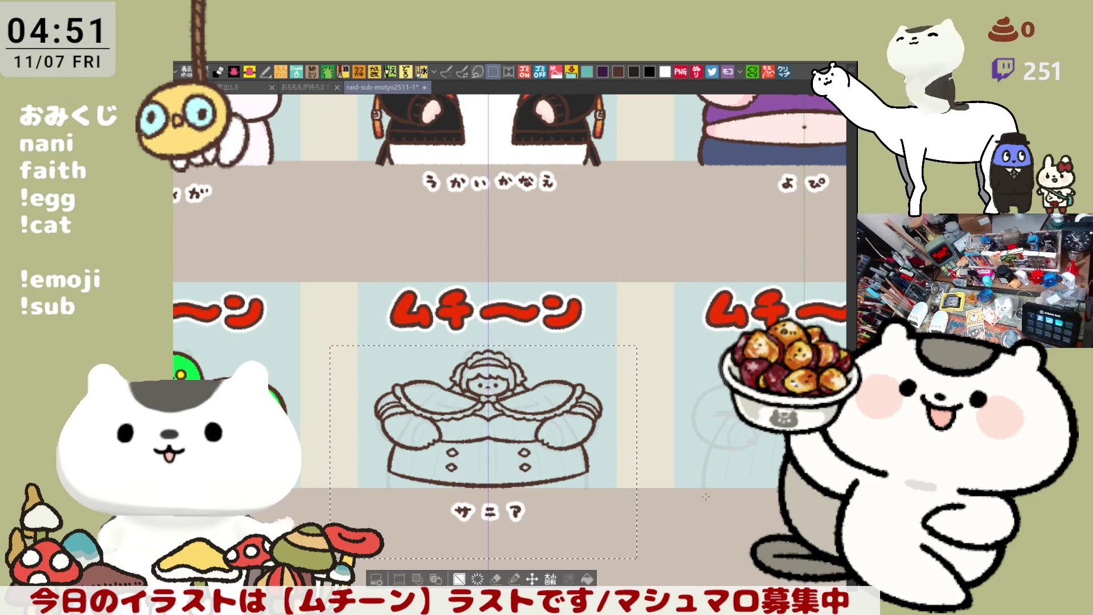
pyautogui.click(530, 580)
pyautogui.moveTo(539, 470); pyautogui.dragTo(540, 457)
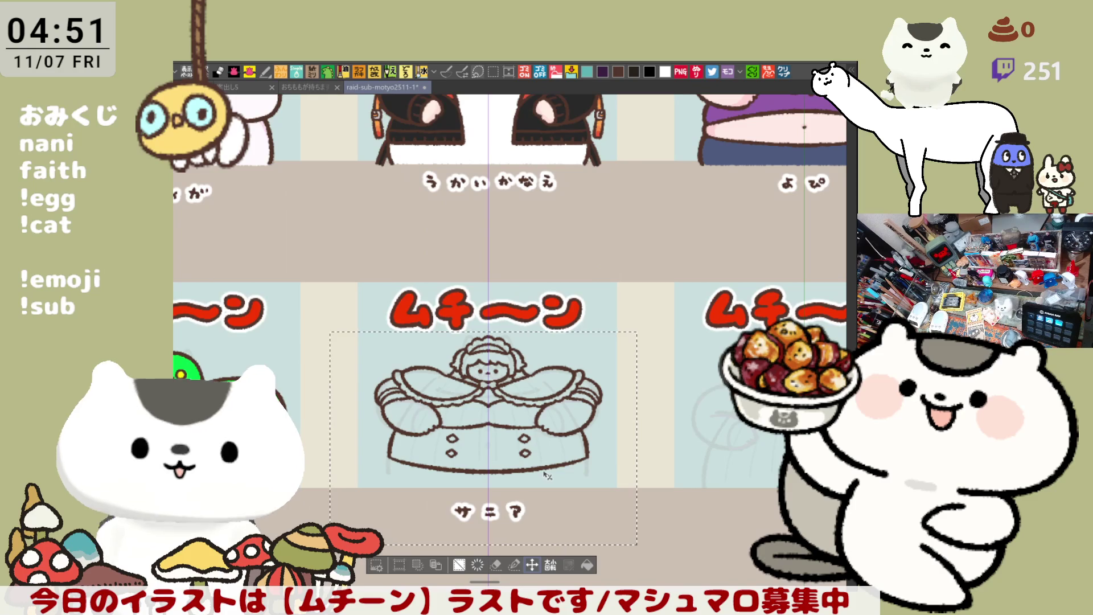
pyautogui.hotkey('ctrl', 'd')
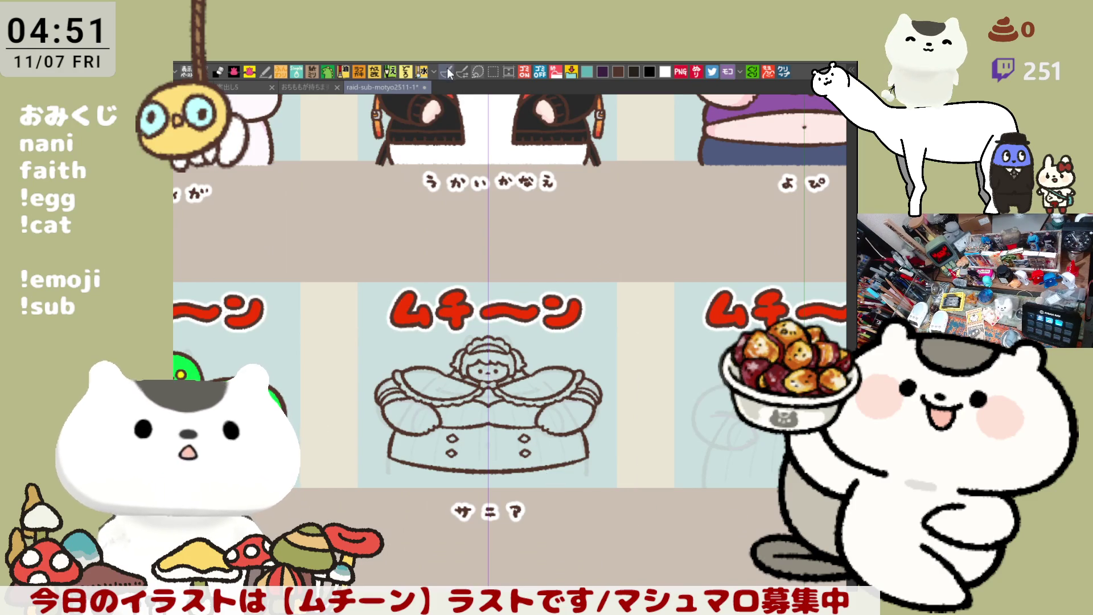
pyautogui.scroll(5, 453, 416)
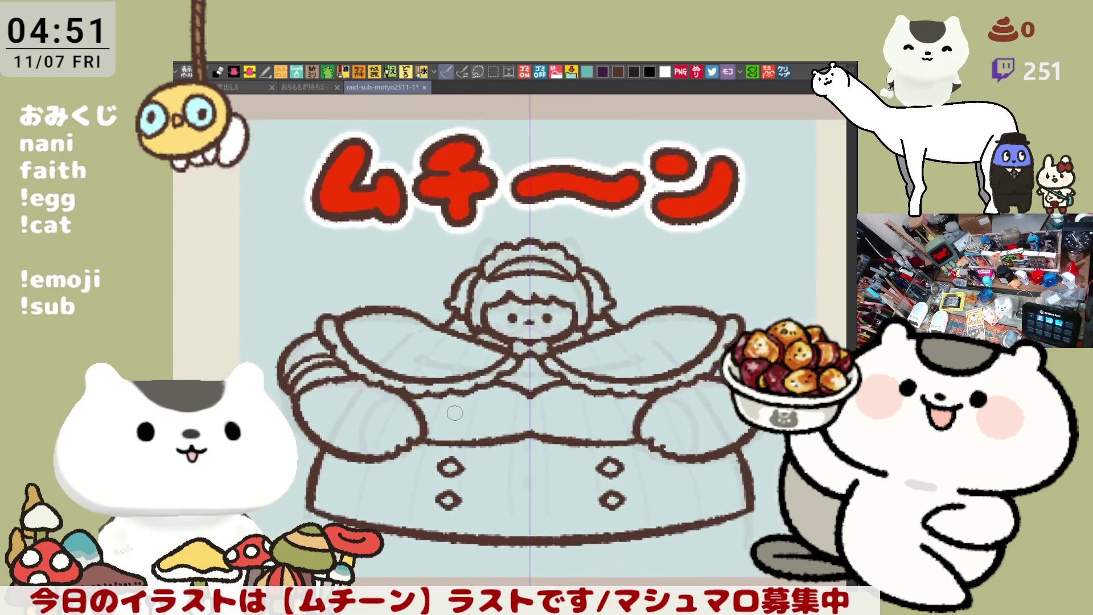
# Step: Redraw the skirt's lower-right edge stroke
pyautogui.moveTo(538, 429); pyautogui.dragTo(485, 306)
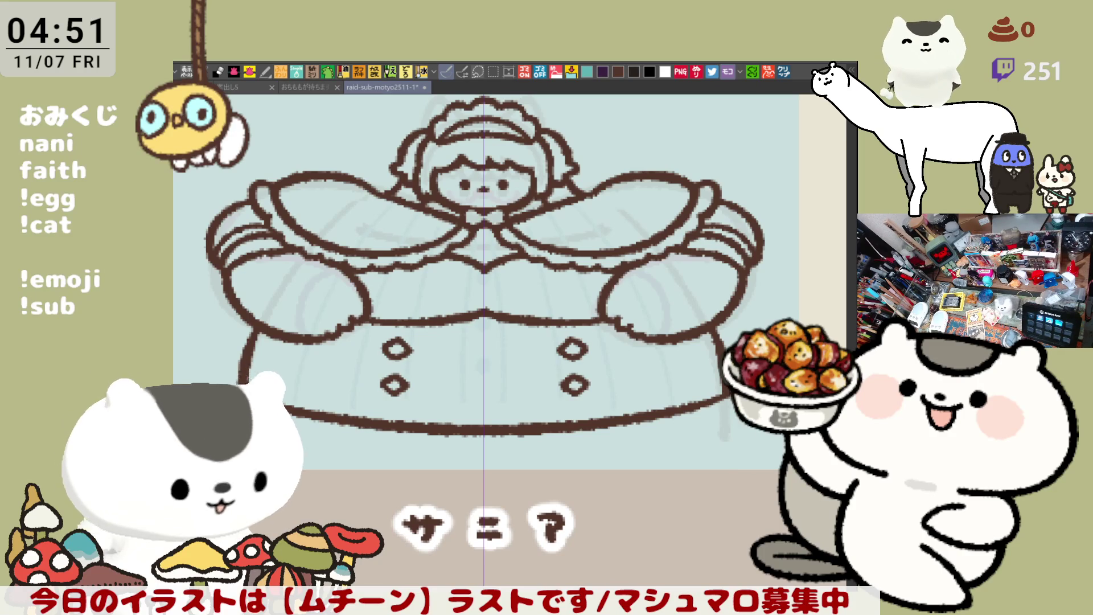
pyautogui.moveTo(734, 426); pyautogui.dragTo(643, 449)
pyautogui.hotkey('ctrl', 'z')
pyautogui.hotkey('ctrl', 'z')
pyautogui.moveTo(732, 397)
pyautogui.mouseDown()
pyautogui.moveTo(724, 421)
pyautogui.moveTo(672, 436)
pyautogui.mouseUp()
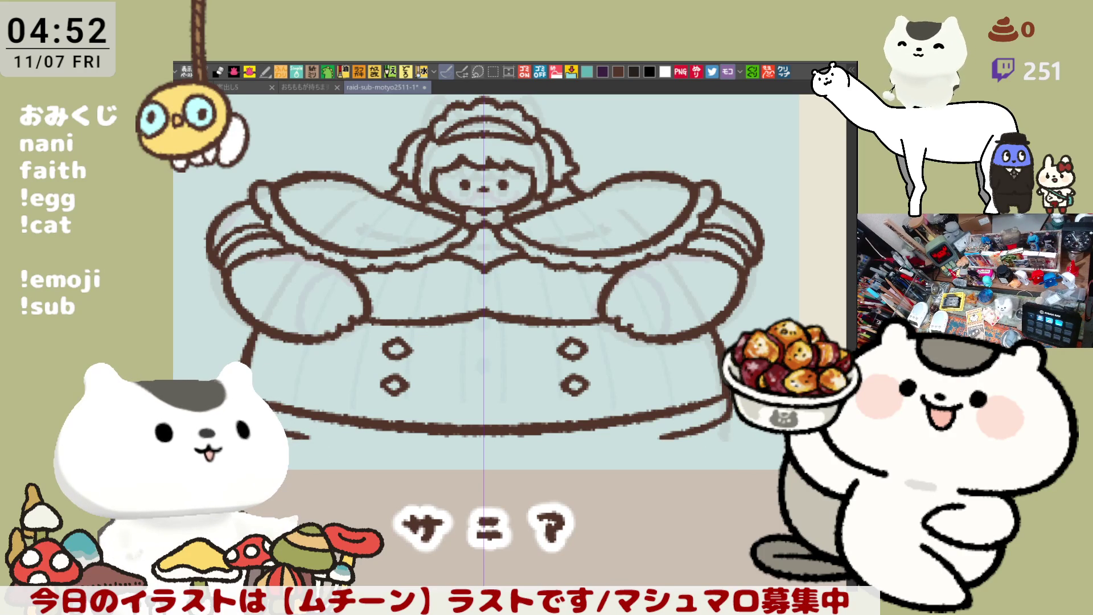
pyautogui.moveTo(723, 426)
pyautogui.mouseDown()
pyautogui.moveTo(341, 446)
pyautogui.moveTo(302, 437)
pyautogui.moveTo(666, 438)
pyautogui.mouseUp()
pyautogui.hotkey('ctrl', 'z')
# Step: Draw a mirrored hem line just beneath the skirt's bottom edge
pyautogui.hotkey('ctrl', 'z')
pyautogui.moveTo(333, 441); pyautogui.dragTo(666, 438)
pyautogui.hotkey('ctrl', 'z')
pyautogui.moveTo(328, 441); pyautogui.dragTo(484, 455)
pyautogui.hotkey('ctrl', 'z')
pyautogui.hotkey('ctrl', 'z')
pyautogui.moveTo(328, 438); pyautogui.dragTo(424, 440)
pyautogui.hotkey('ctrl', 'z')
pyautogui.moveTo(288, 436); pyautogui.dragTo(407, 442)
pyautogui.hotkey('ctrl', 'z')
pyautogui.moveTo(291, 433); pyautogui.dragTo(409, 439)
# Step: Refine the mirrored lower hem toward the centre, settling on a slightly shorter stroke
pyautogui.hotkey('ctrl', 'z')
pyautogui.moveTo(292, 432); pyautogui.dragTo(471, 455)
pyautogui.hotkey('ctrl', 'z')
pyautogui.moveTo(387, 449); pyautogui.dragTo(473, 456)
pyautogui.hotkey('ctrl', 'z')
pyautogui.moveTo(391, 449); pyautogui.dragTo(472, 455)
pyautogui.hotkey('ctrl', 'z')
pyautogui.hotkey('ctrl', 'z')
pyautogui.moveTo(302, 431); pyautogui.dragTo(406, 447)
pyautogui.hotkey('ctrl', 'z')
pyautogui.moveTo(294, 434); pyautogui.dragTo(413, 448)
pyautogui.hotkey('ctrl', 'z')
pyautogui.moveTo(299, 433); pyautogui.dragTo(412, 448)
pyautogui.hotkey('ctrl', 'z')
pyautogui.moveTo(302, 432); pyautogui.dragTo(416, 441)
pyautogui.hotkey('ctrl', 'z')
pyautogui.moveTo(301, 432); pyautogui.dragTo(405, 443)
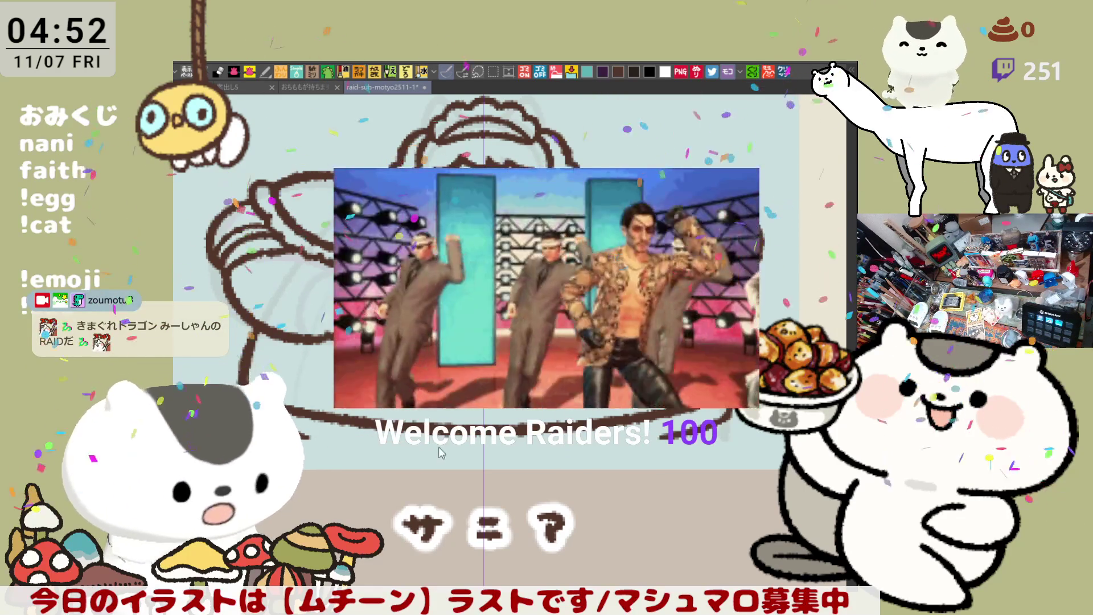
# Step: Save the character sheet and refocus the canvas
pyautogui.hotkey('ctrl', 's')
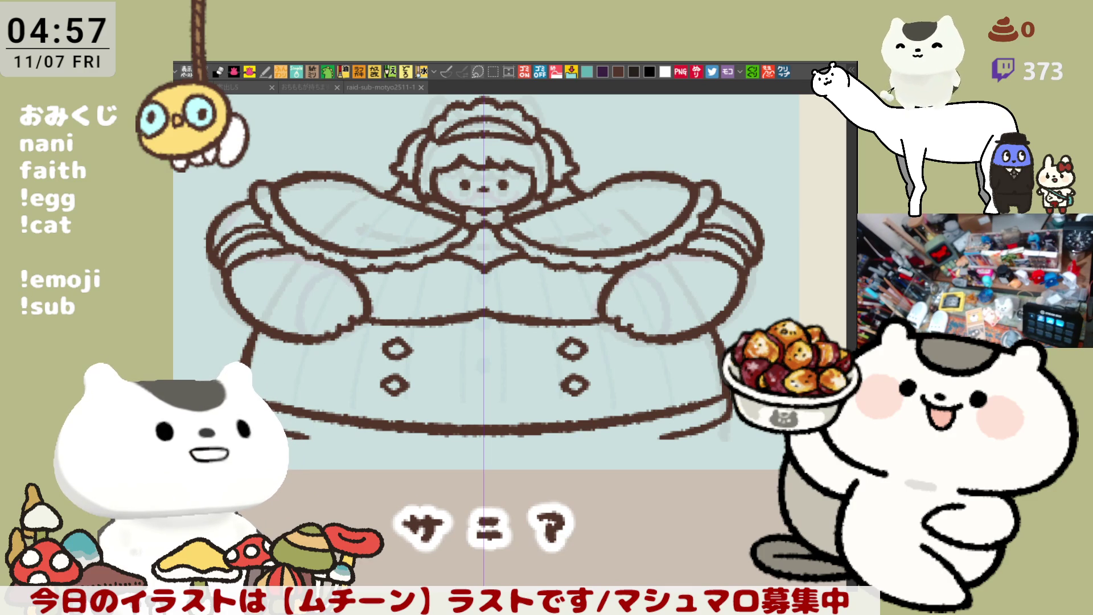
pyautogui.click(455, 301)
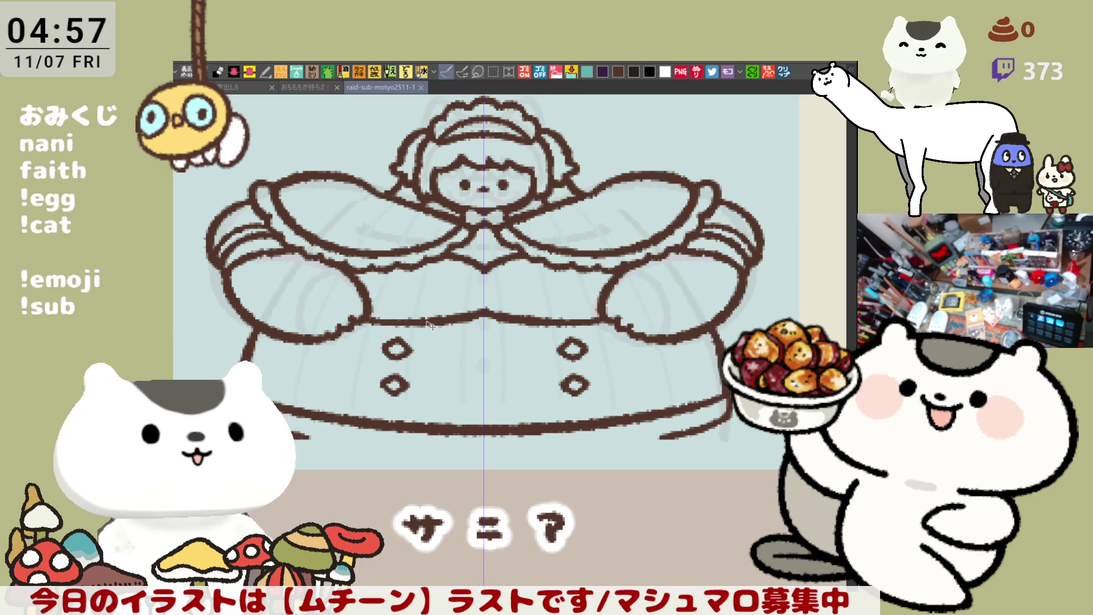
pyautogui.scroll(-5, 430, 325)
pyautogui.scroll(2, 547, 428)
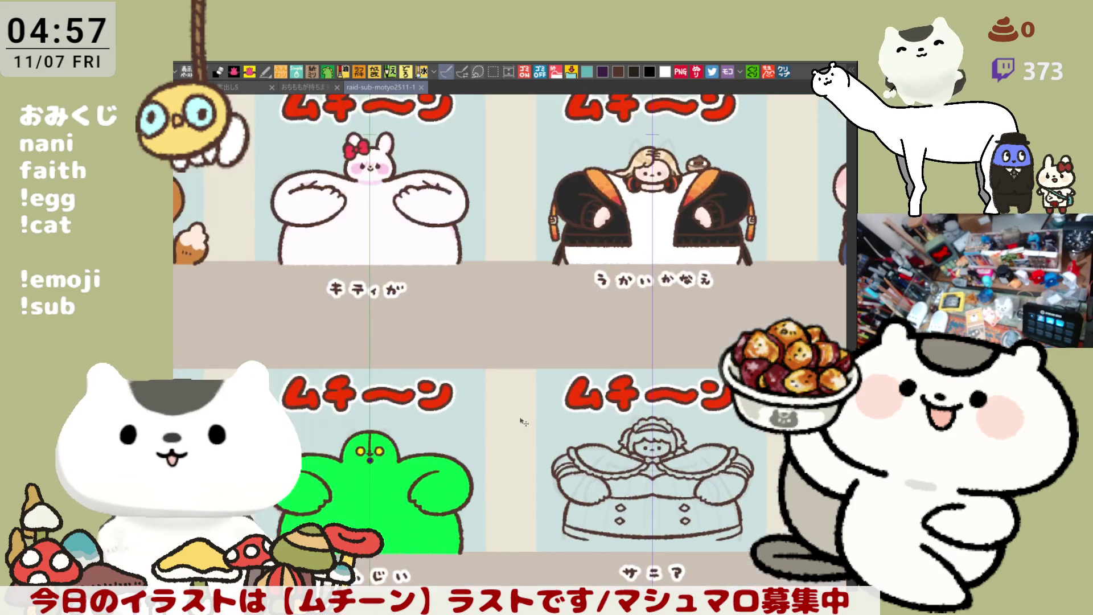
pyautogui.moveTo(435, 401); pyautogui.dragTo(541, 379)
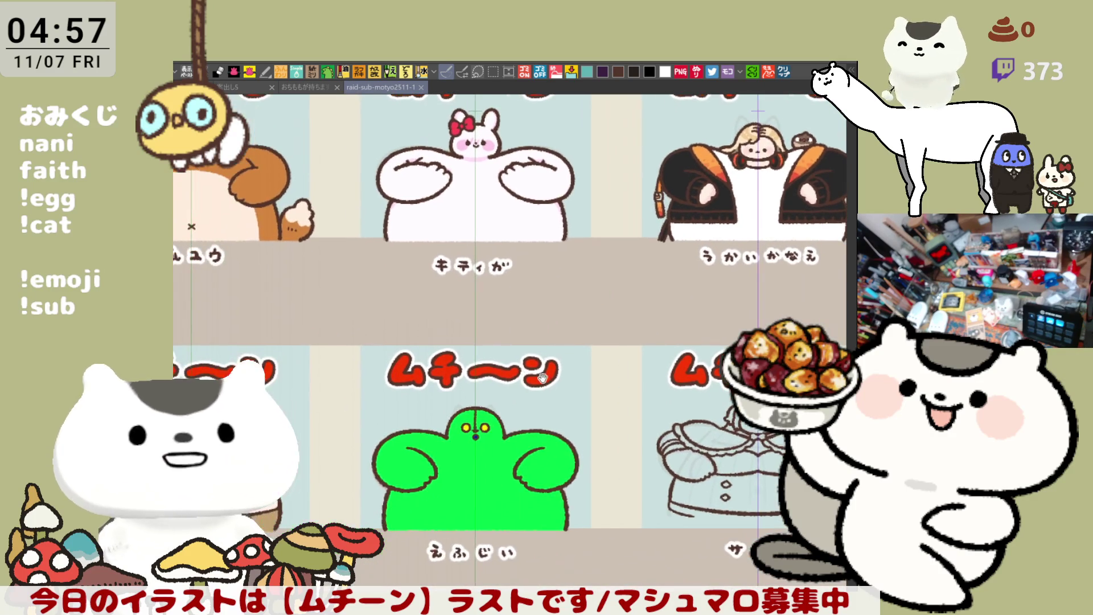
pyautogui.scroll(-3, 538, 364)
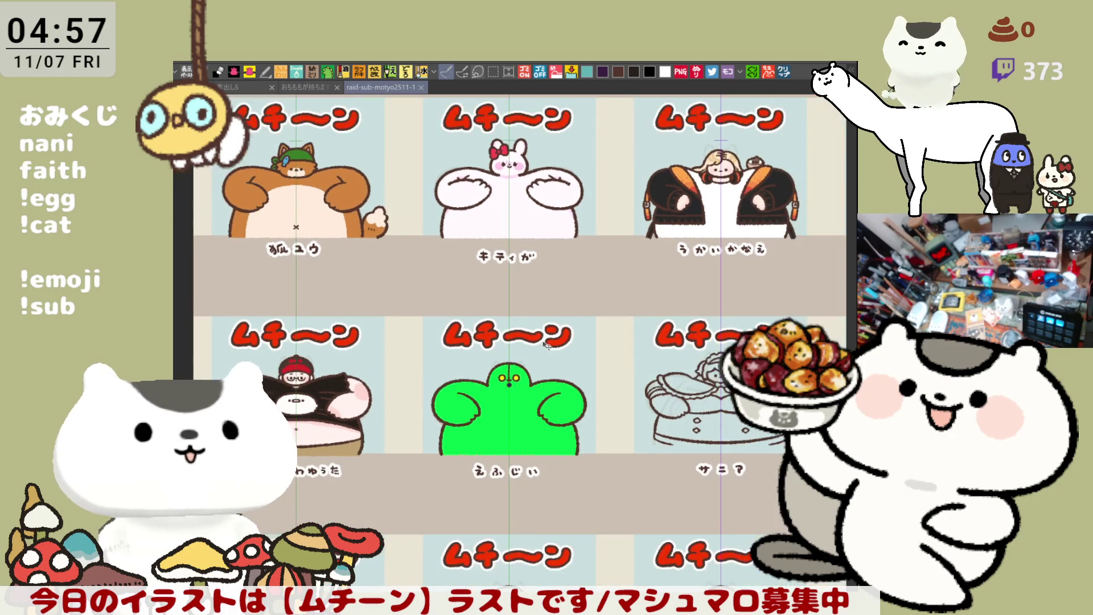
pyautogui.scroll(-3, 532, 350)
pyautogui.scroll(3, 496, 385)
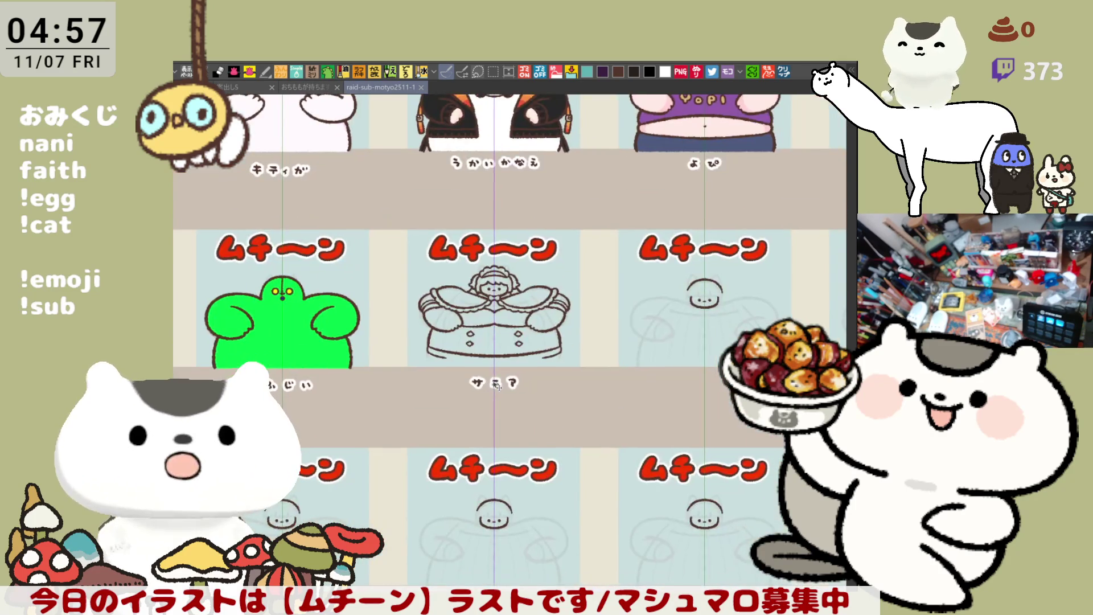
pyautogui.scroll(1, 493, 317)
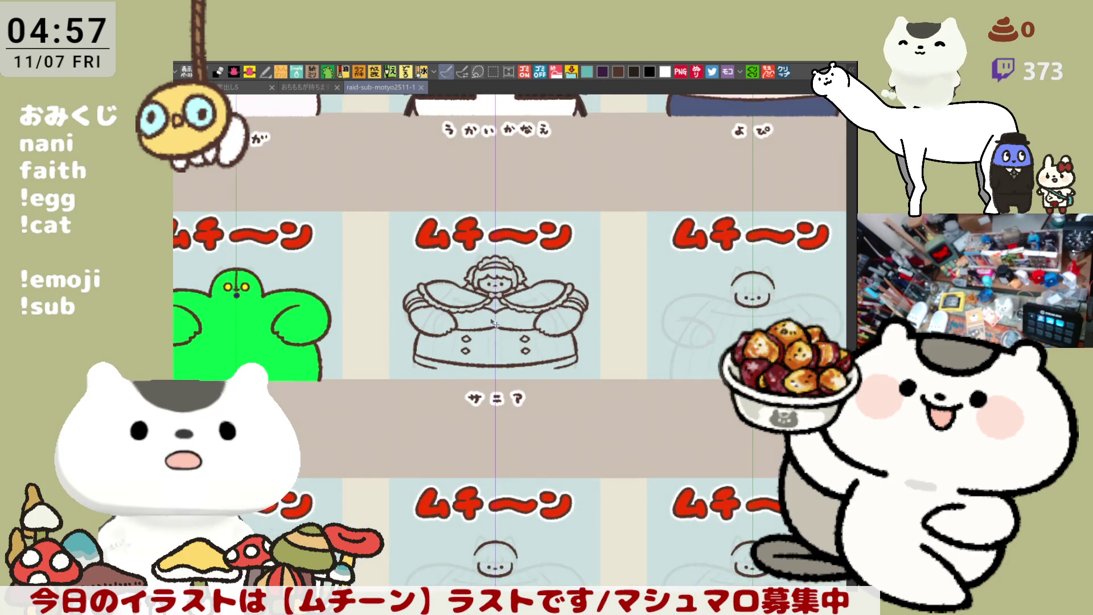
pyautogui.scroll(5, 492, 317)
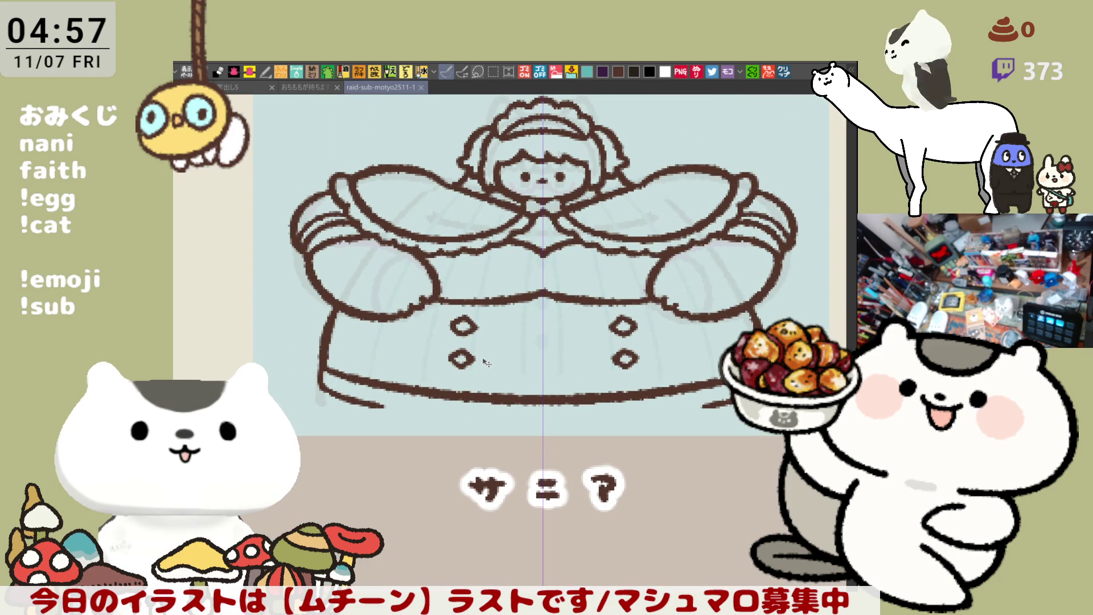
pyautogui.scroll(-4, 487, 362)
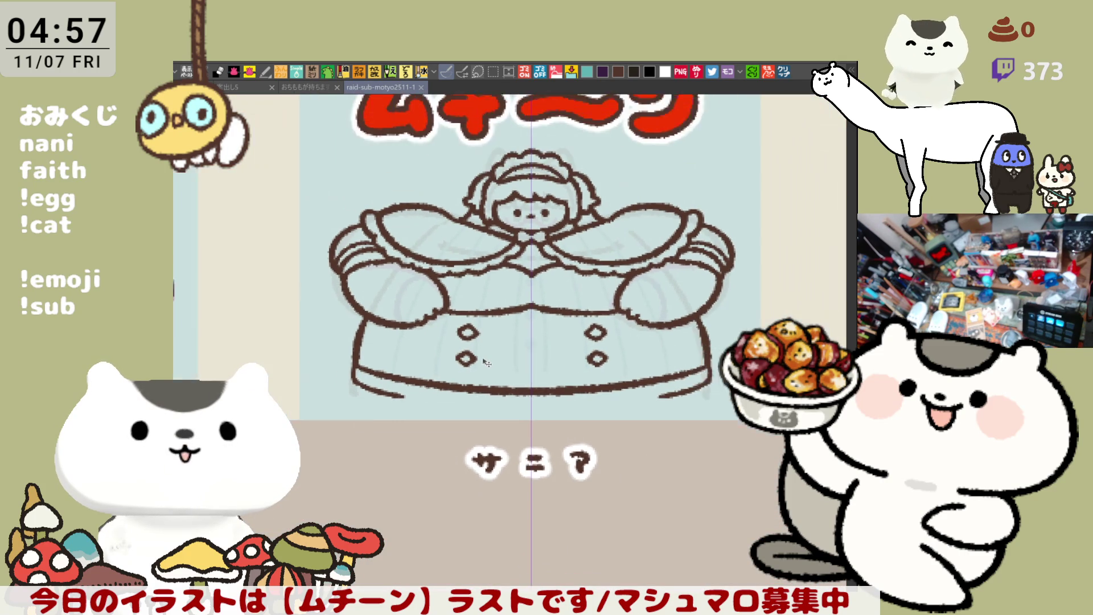
pyautogui.scroll(-3, 486, 363)
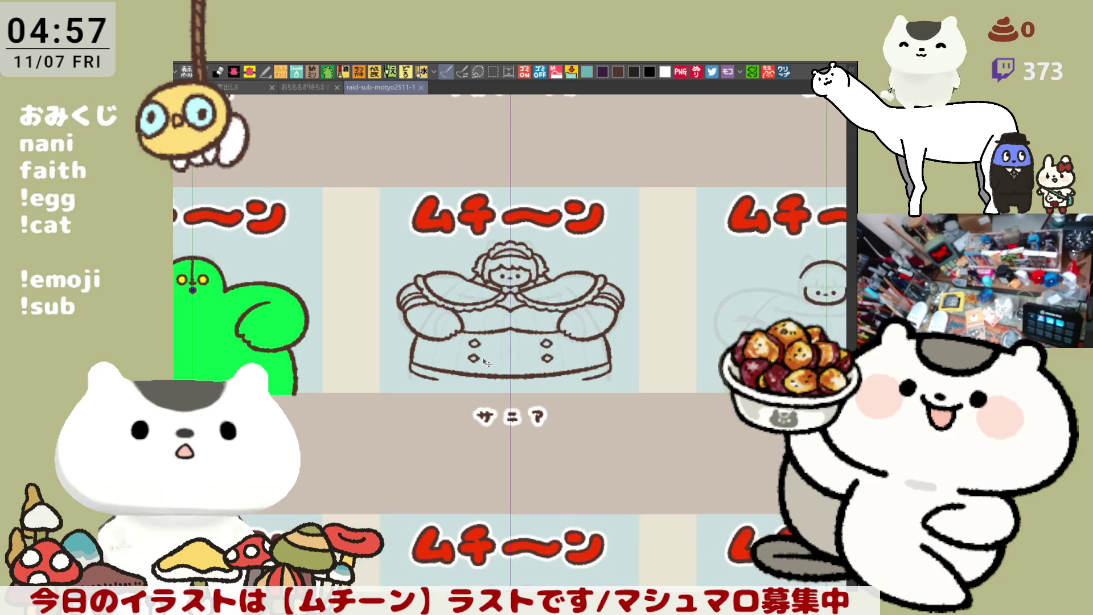
pyautogui.scroll(-2, 517, 356)
pyautogui.scroll(-4, 516, 355)
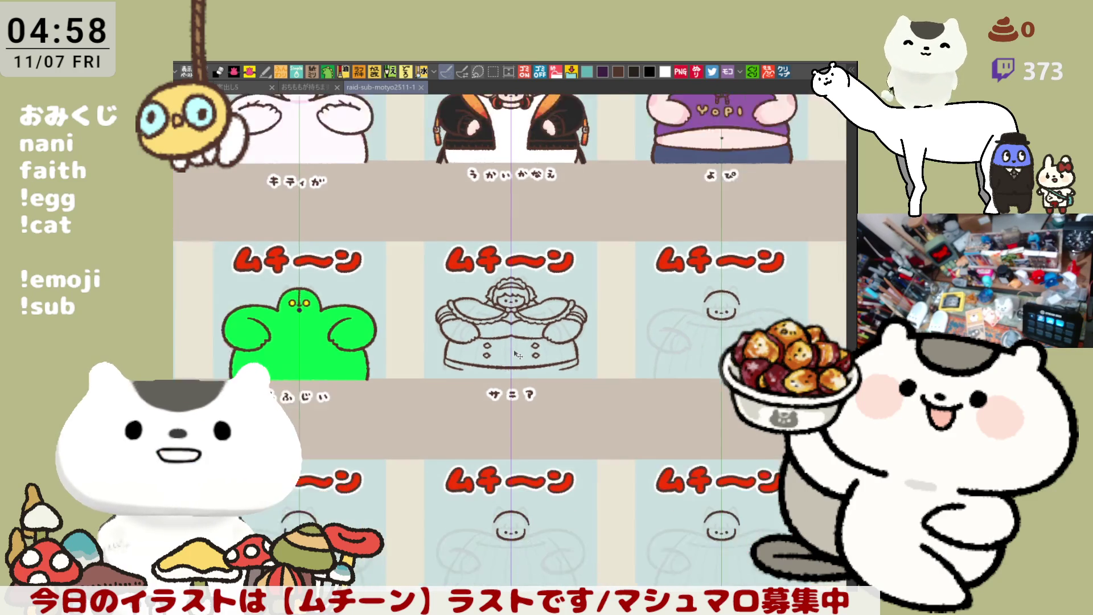
pyautogui.moveTo(648, 394); pyautogui.dragTo(555, 408)
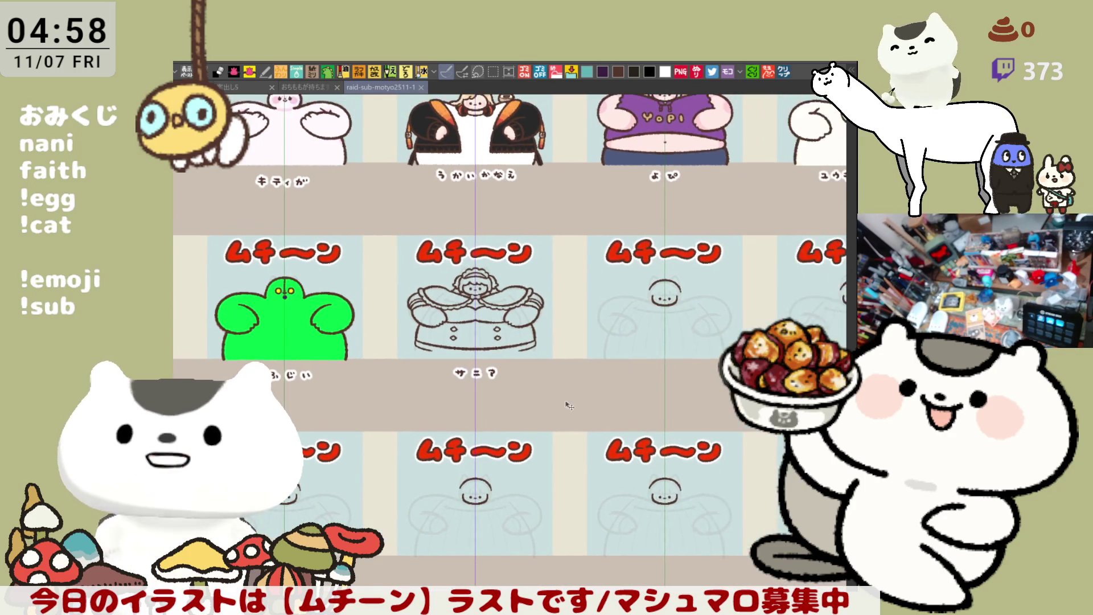
pyautogui.moveTo(410, 278); pyautogui.dragTo(433, 352)
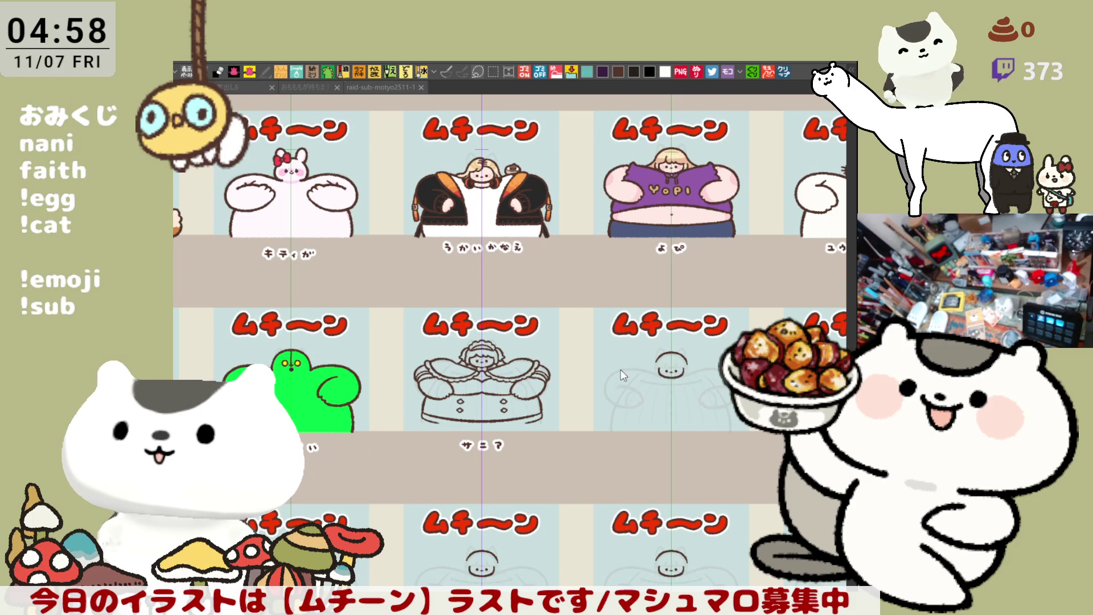
pyautogui.scroll(4, 525, 439)
pyautogui.scroll(5, 525, 439)
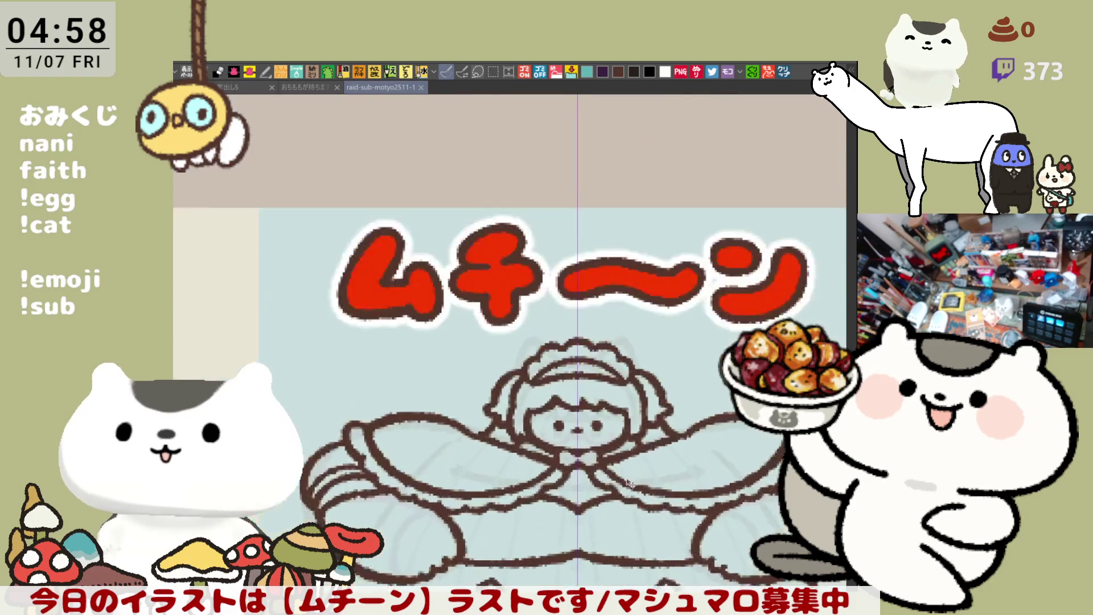
pyautogui.scroll(-3, 565, 460)
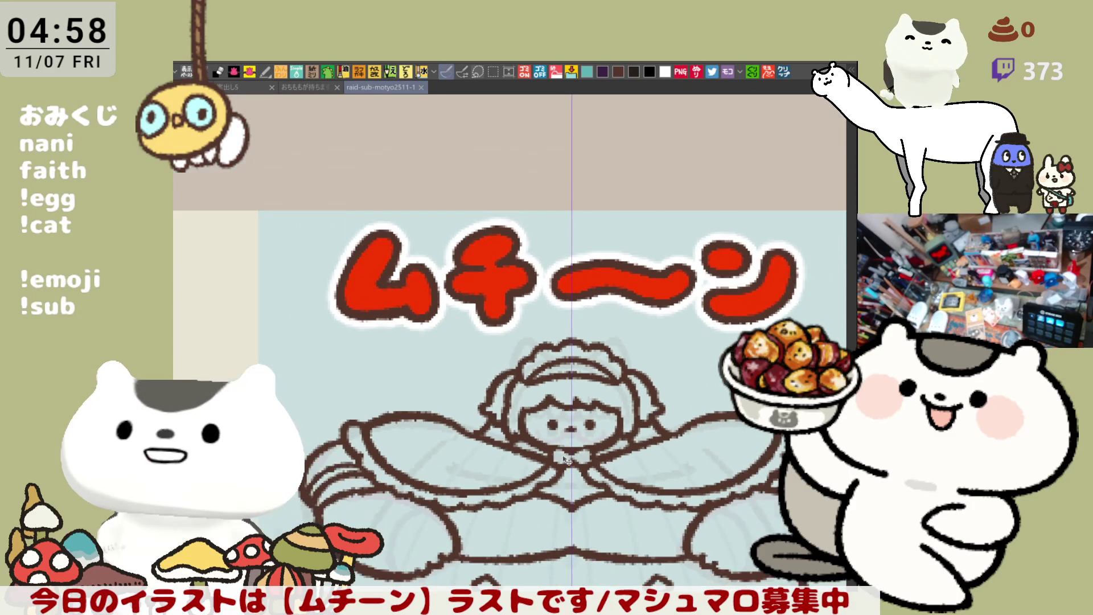
pyautogui.scroll(1, 549, 394)
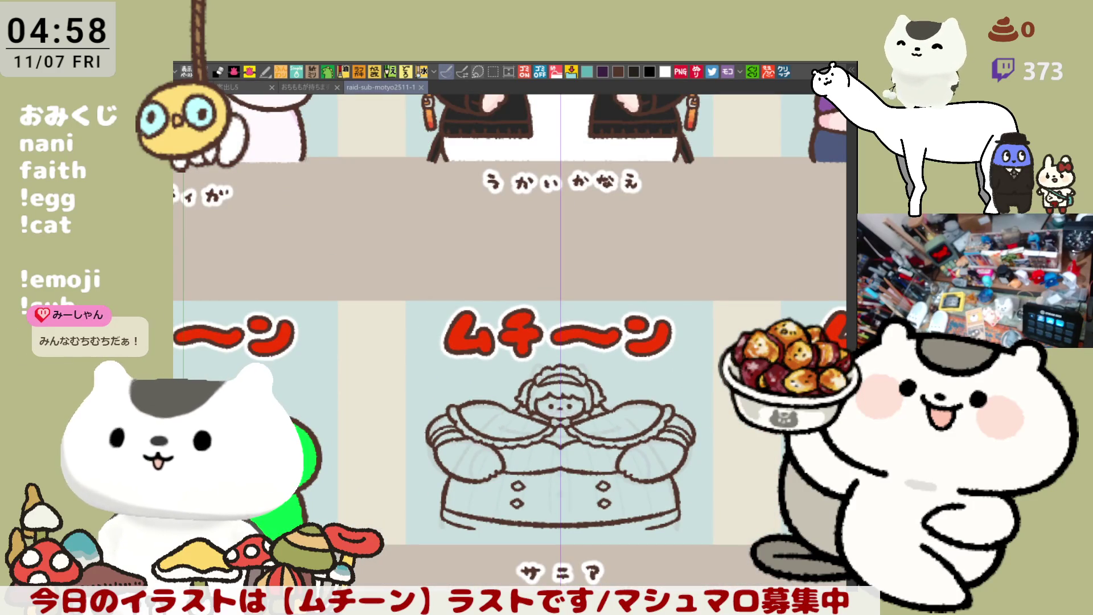
pyautogui.press('Delete')
pyautogui.hotkey('ctrl', 'z')
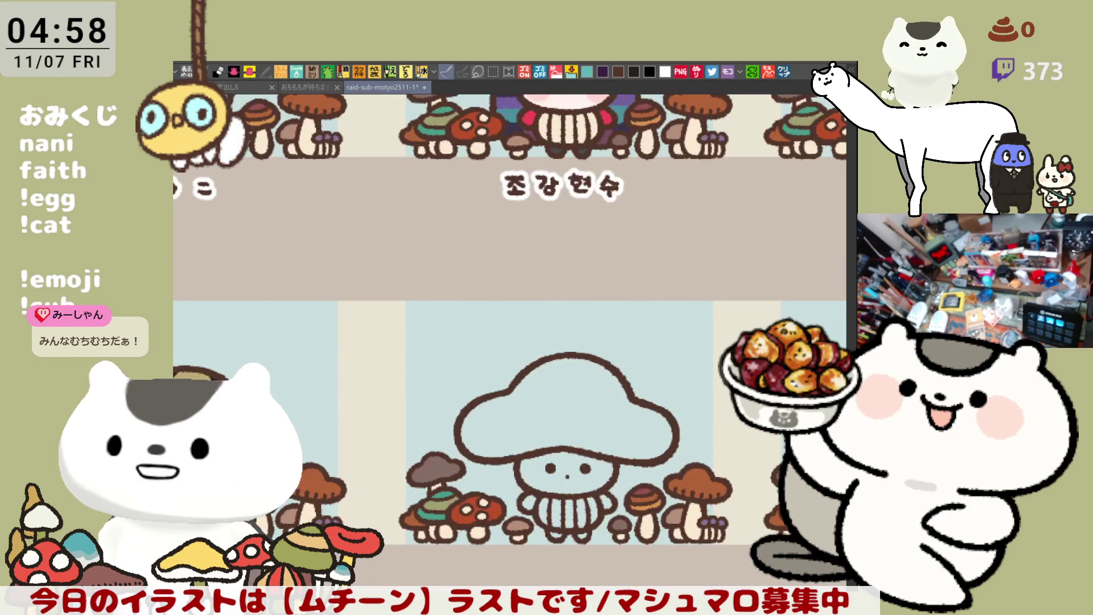
pyautogui.scroll(-1, 520, 350)
pyautogui.moveTo(566, 235)
pyautogui.mouseDown()
pyautogui.moveTo(637, 318)
pyautogui.moveTo(528, 319)
pyautogui.moveTo(626, 341)
pyautogui.moveTo(649, 365)
pyautogui.mouseUp()
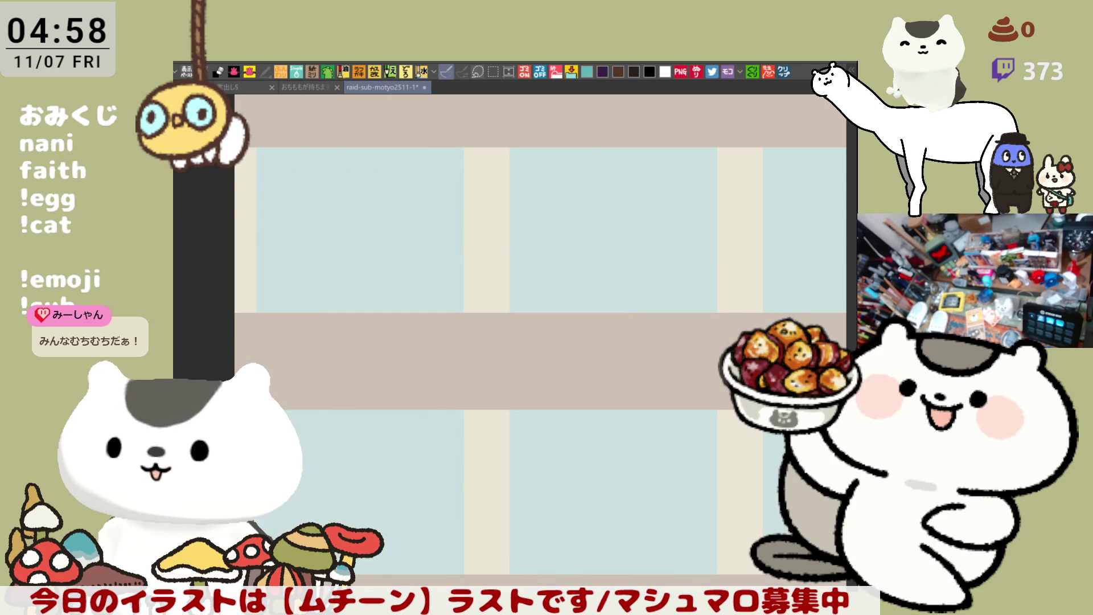
pyautogui.moveTo(595, 522)
pyautogui.mouseDown()
pyautogui.moveTo(629, 437)
pyautogui.moveTo(526, 404)
pyautogui.mouseUp()
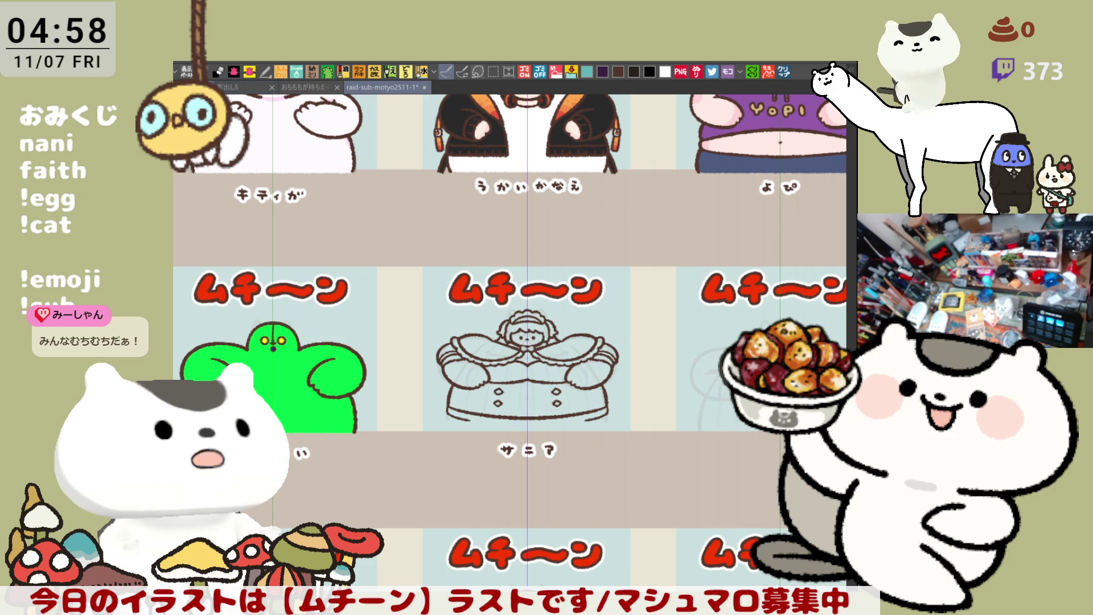
pyautogui.hotkey('ctrl', 'Tab')
# Step: Switch to the earlier sheet of coloured ムチーン cards and scroll through it
pyautogui.scroll(-10, 481, 332)
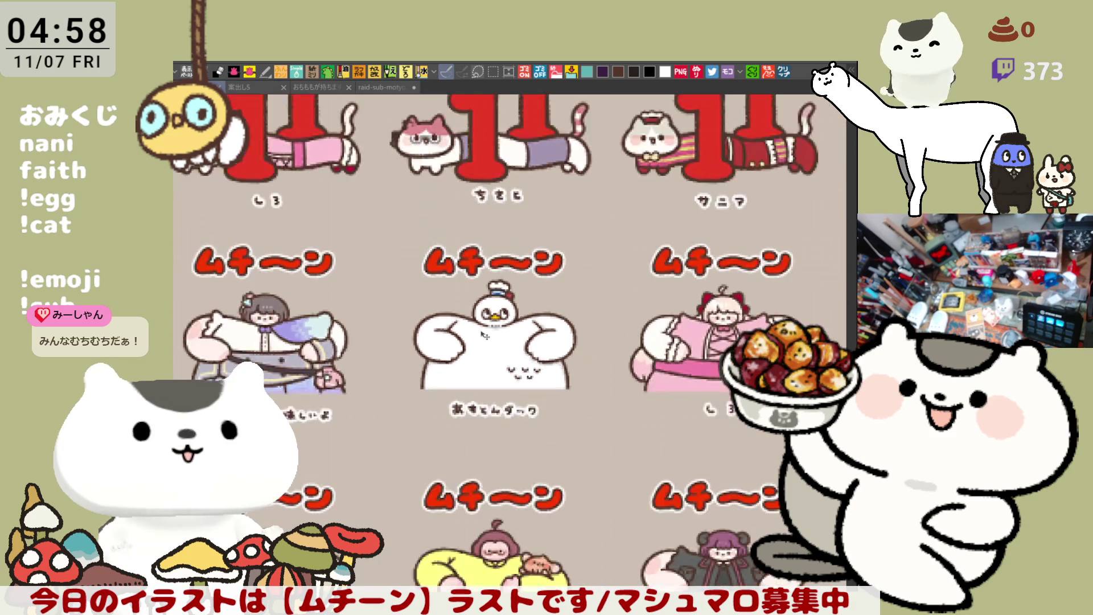
pyautogui.scroll(5, 579, 256)
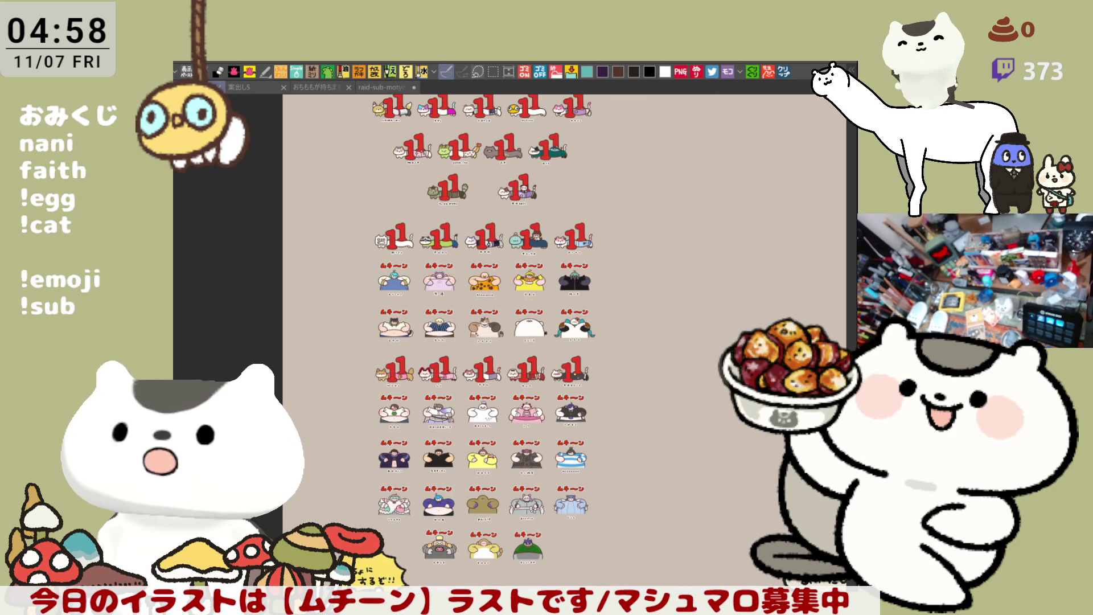
pyautogui.hotkey('ctrl', 'Tab')
pyautogui.scroll(4, 509, 330)
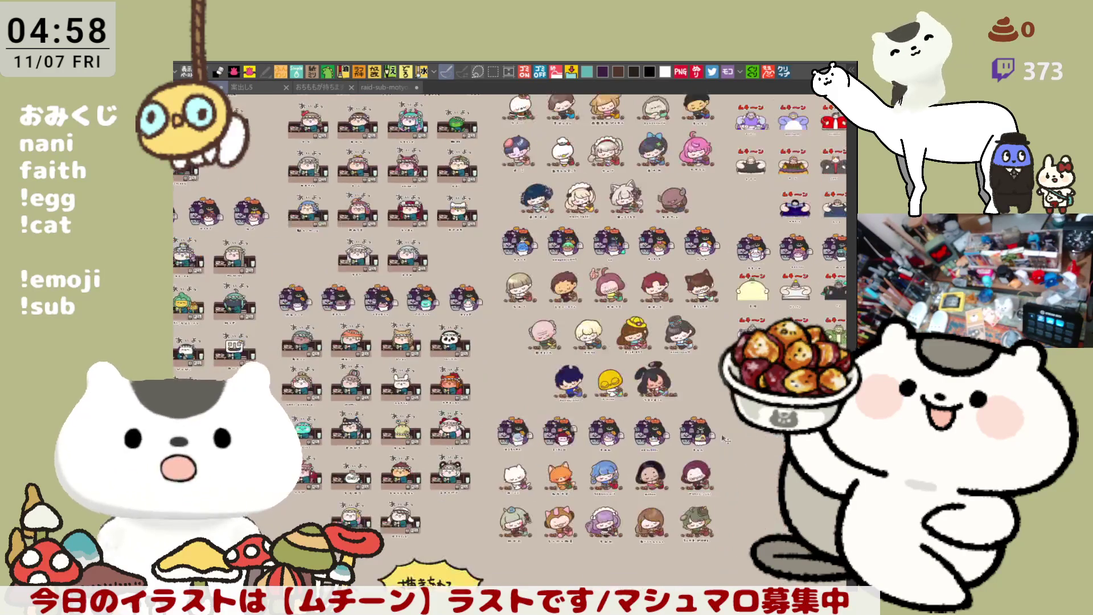
pyautogui.hscroll(6, 596, 374)
pyautogui.scroll(3, 596, 375)
pyautogui.scroll(3, 595, 375)
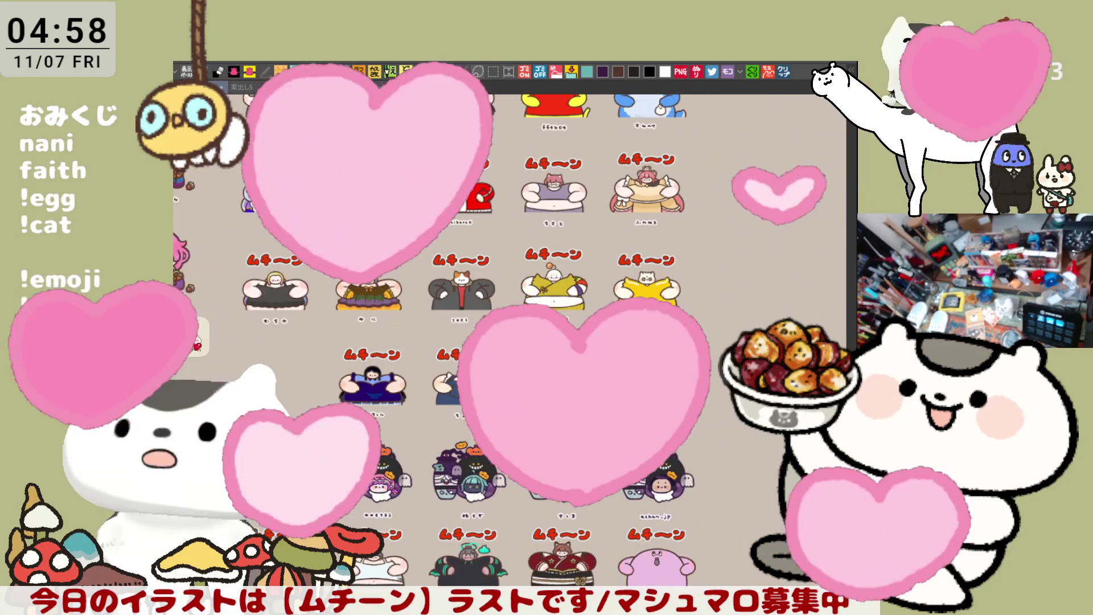
pyautogui.scroll(2, 586, 375)
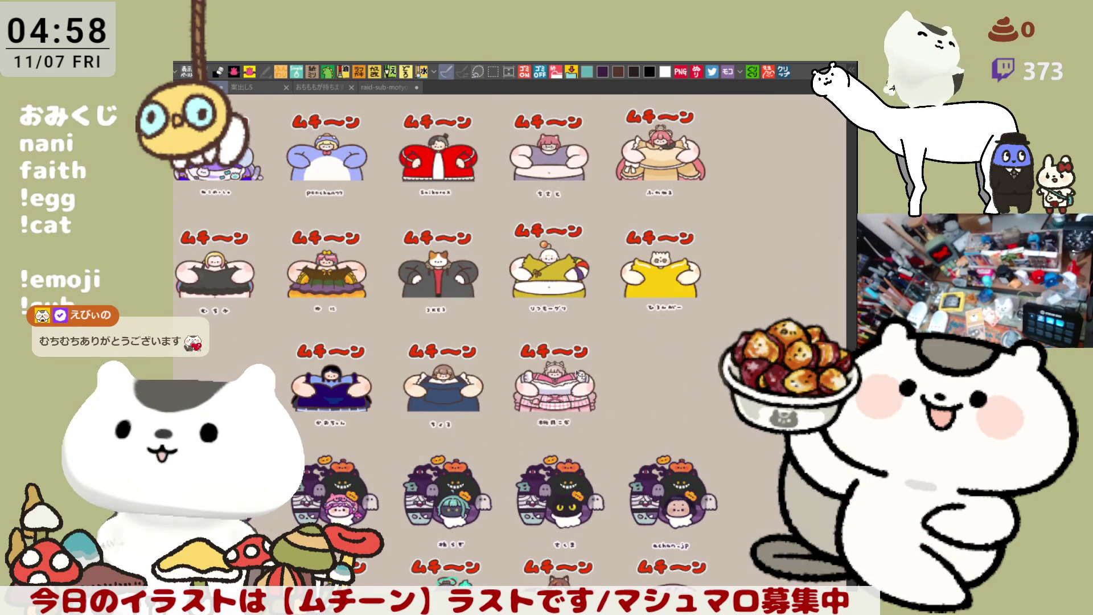
pyautogui.scroll(-2, 578, 372)
pyautogui.scroll(4, 547, 347)
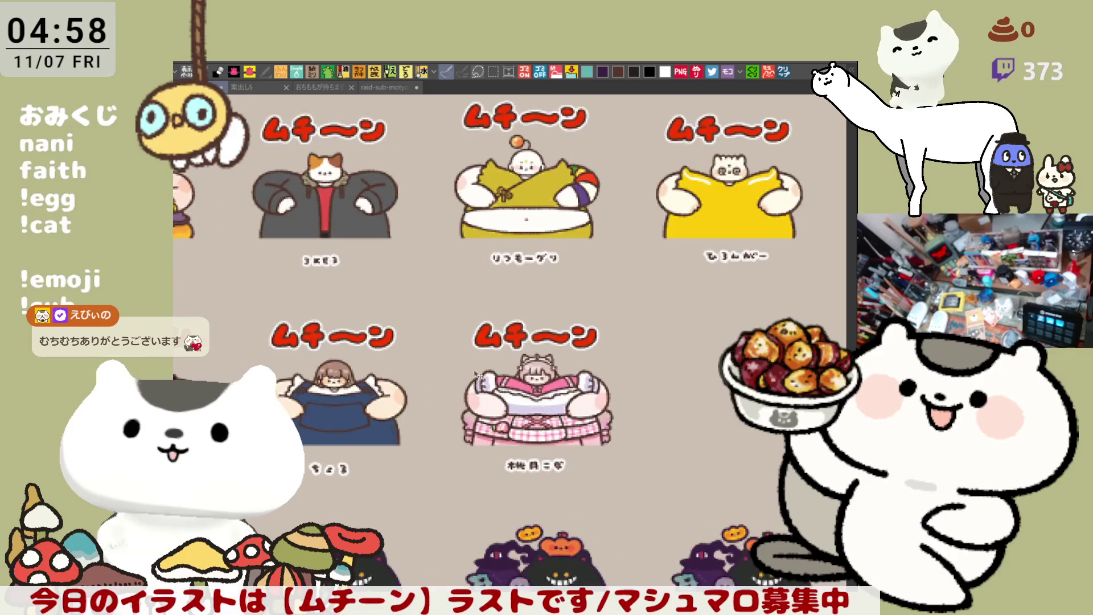
pyautogui.scroll(-3, 539, 341)
pyautogui.scroll(-4, 539, 370)
pyautogui.scroll(3, 541, 447)
pyautogui.scroll(-3, 542, 447)
pyautogui.scroll(-3, 541, 447)
# Step: Keep browsing the reference cards, then return to the ムチーン character grid document
pyautogui.scroll(3, 569, 342)
pyautogui.scroll(-3, 547, 400)
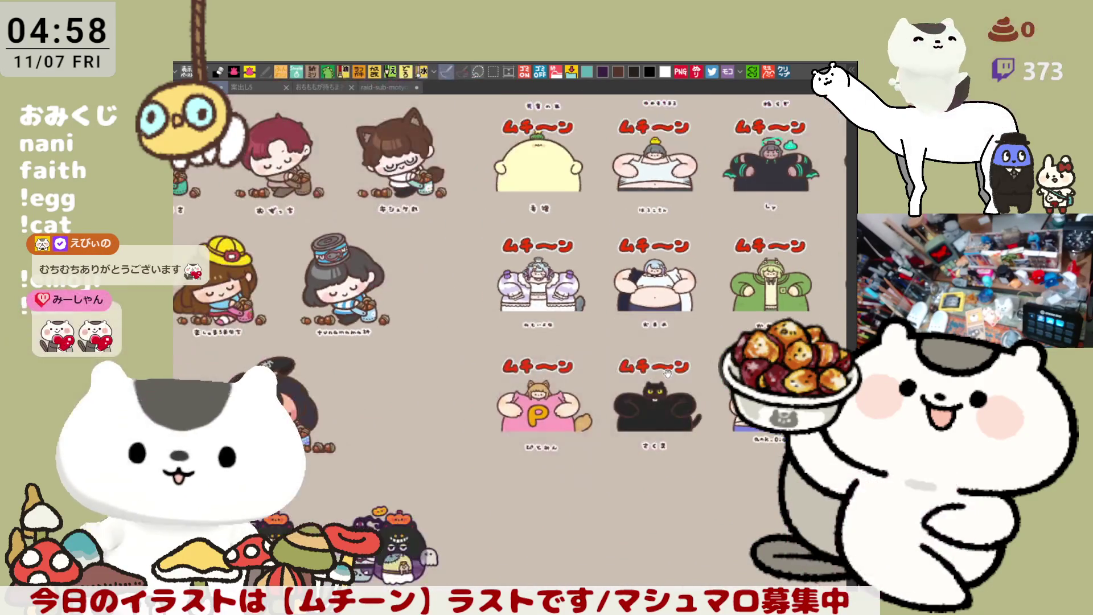
pyautogui.scroll(-2, 547, 400)
pyautogui.scroll(2, 621, 366)
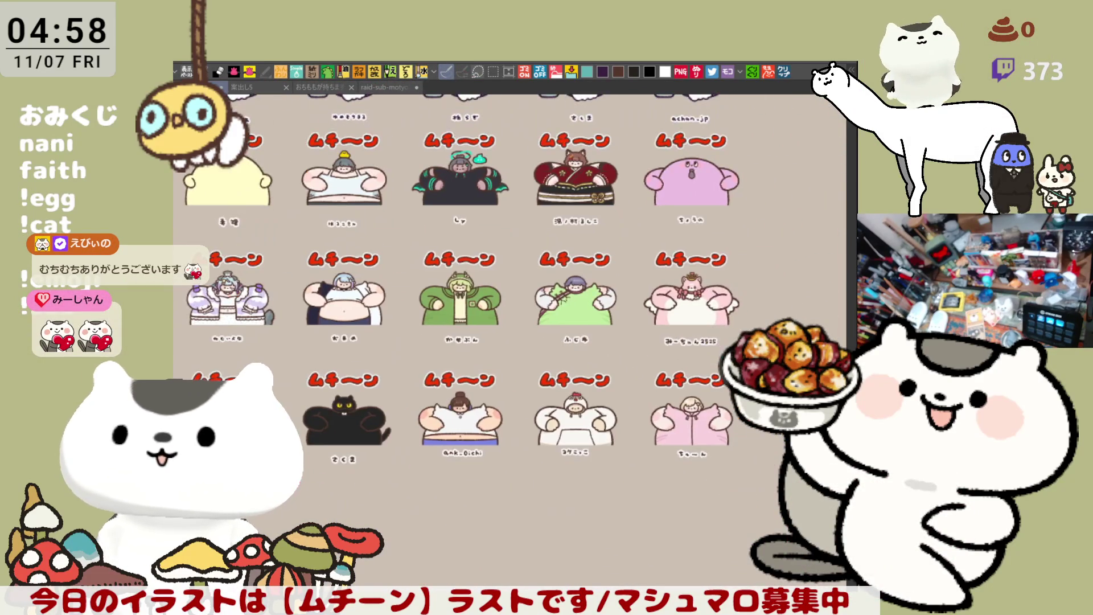
pyautogui.scroll(3, 512, 342)
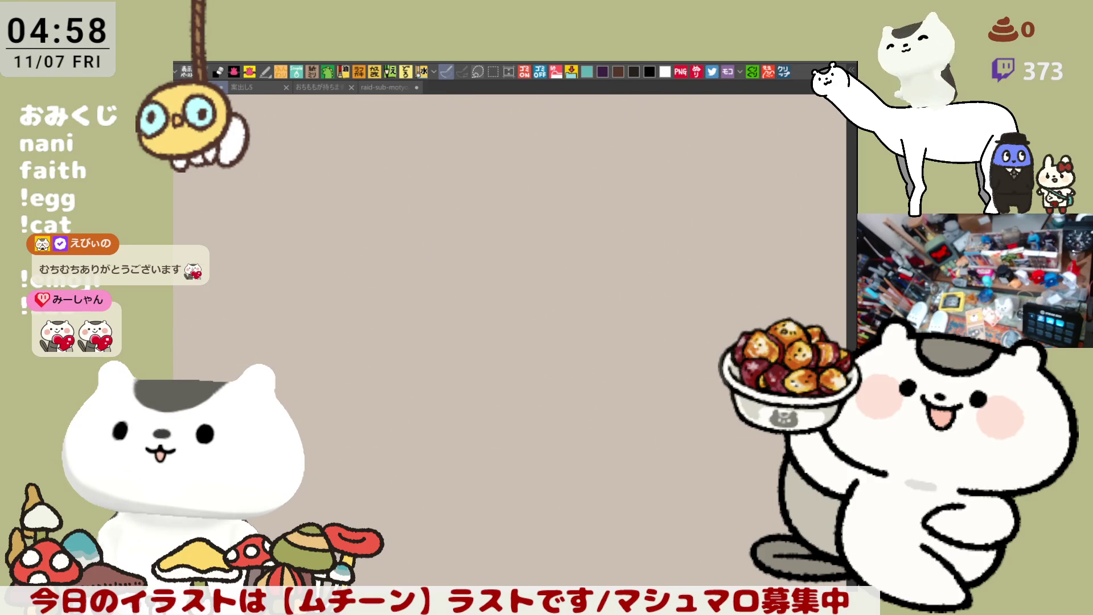
pyautogui.hscroll(3, 595, 382)
pyautogui.hscroll(-5, 626, 383)
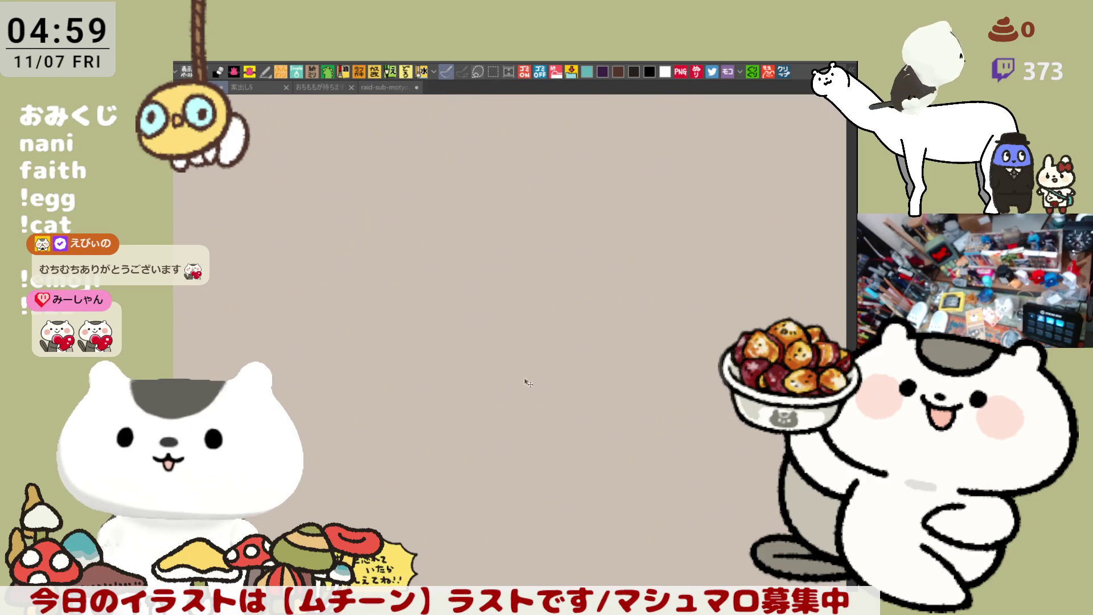
pyautogui.scroll(6, 478, 379)
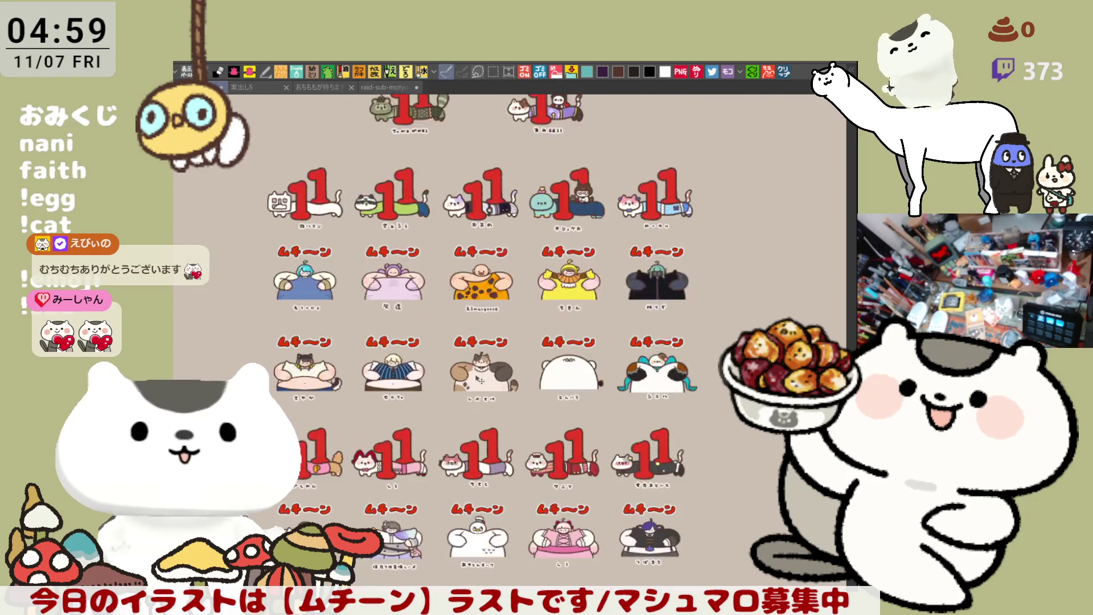
pyautogui.scroll(2, 541, 375)
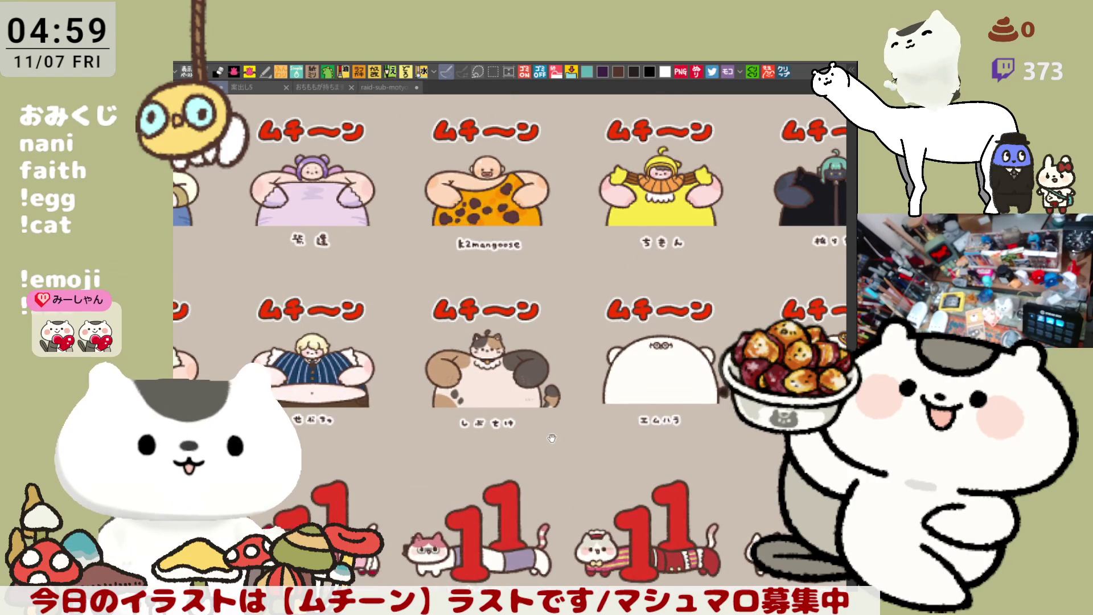
pyautogui.scroll(2, 572, 327)
pyautogui.scroll(-5, 572, 327)
pyautogui.scroll(2, 564, 357)
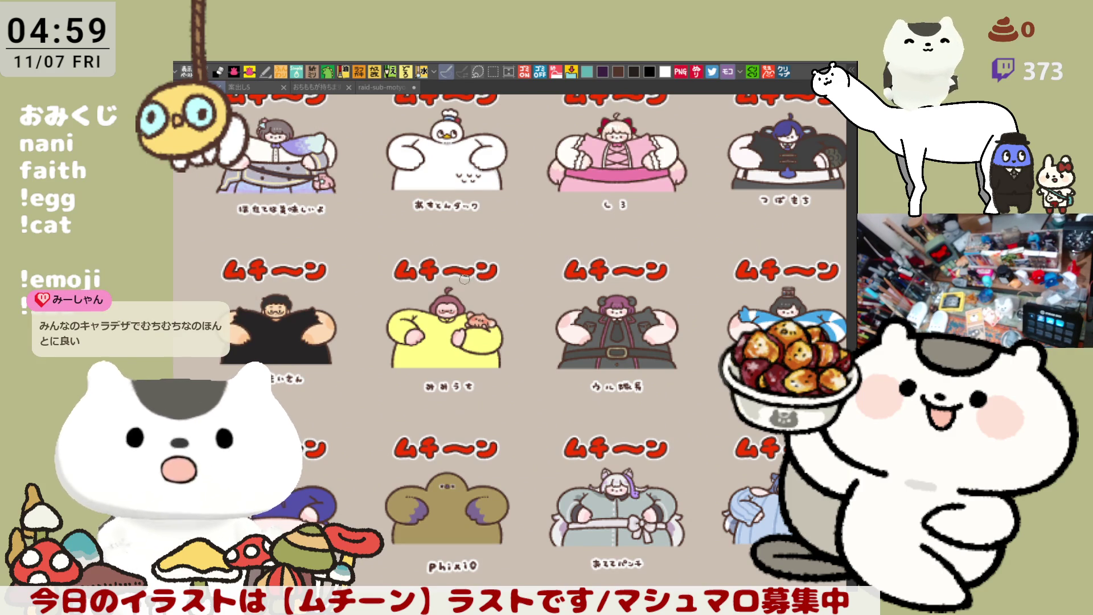
pyautogui.click(382, 85)
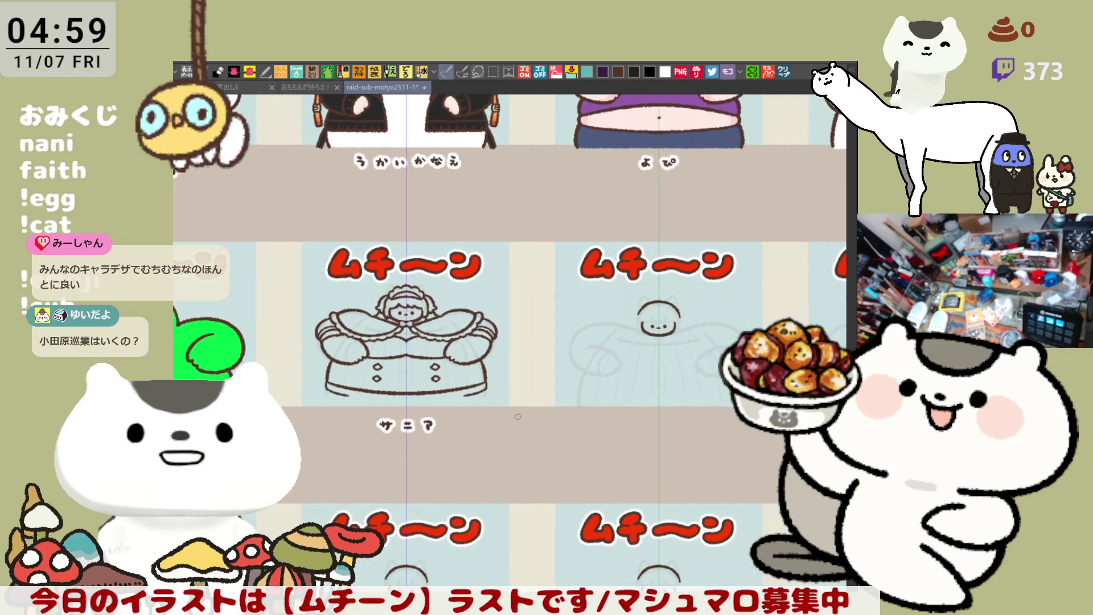
# Step: Redraw the mirrored hem line below the skirt, retracing the gap near the centre seam
pyautogui.scroll(5, 517, 416)
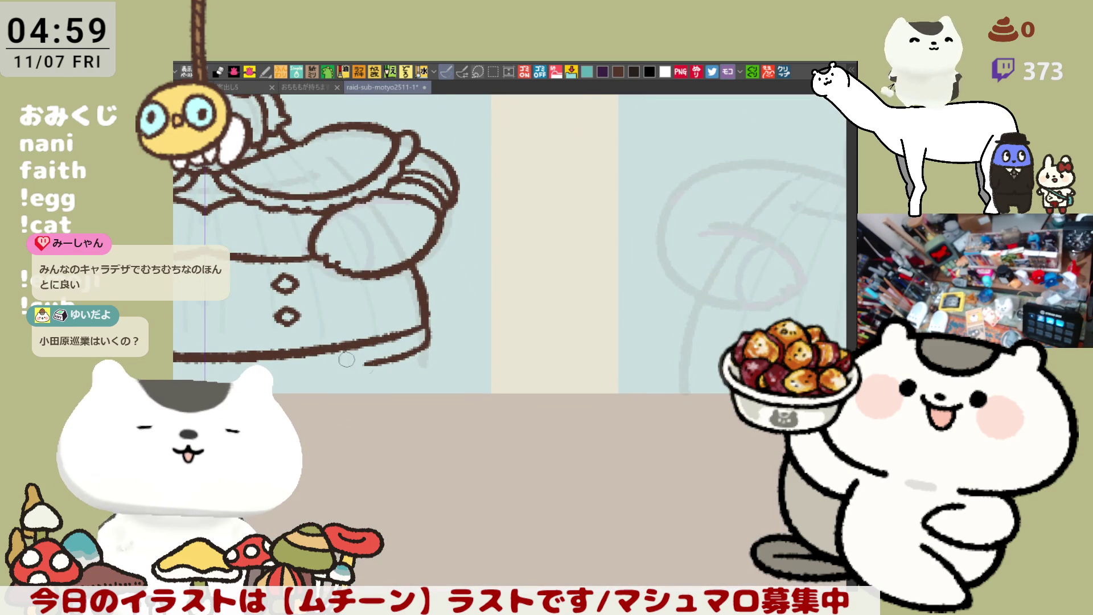
pyautogui.moveTo(357, 362); pyautogui.dragTo(629, 296)
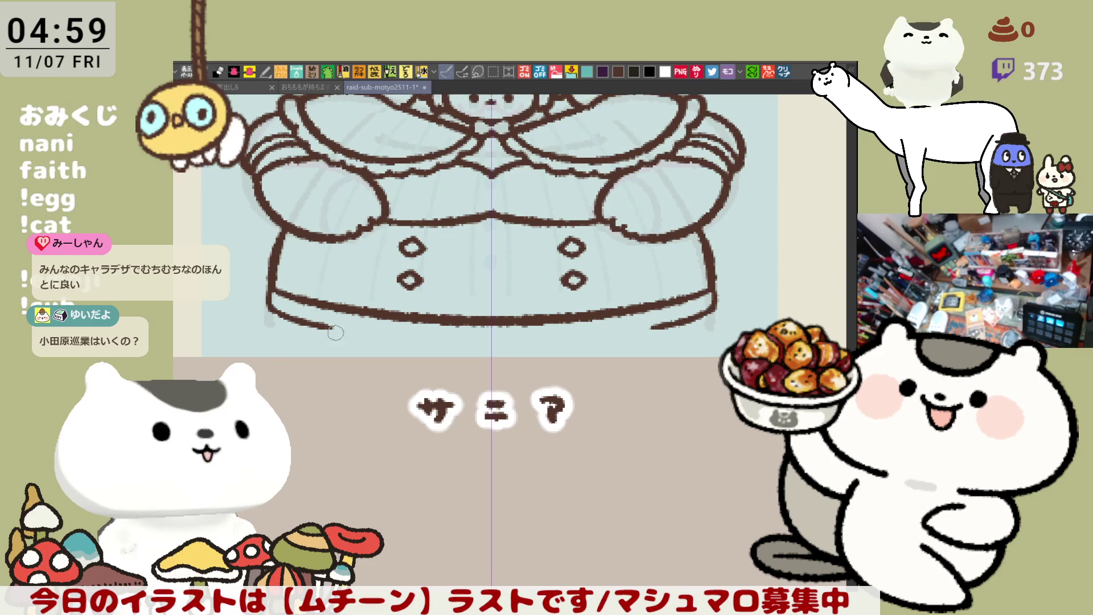
pyautogui.moveTo(324, 324); pyautogui.dragTo(465, 343)
pyautogui.hotkey('ctrl', 'z')
pyautogui.moveTo(325, 326); pyautogui.dragTo(467, 344)
pyautogui.moveTo(389, 341); pyautogui.dragTo(526, 344)
pyautogui.hotkey('ctrl', 'z')
pyautogui.moveTo(427, 341); pyautogui.dragTo(523, 343)
pyautogui.hotkey('ctrl', 'z')
pyautogui.moveTo(441, 342); pyautogui.dragTo(527, 343)
pyautogui.hotkey('ctrl', 'z')
pyautogui.moveTo(435, 342); pyautogui.dragTo(506, 342)
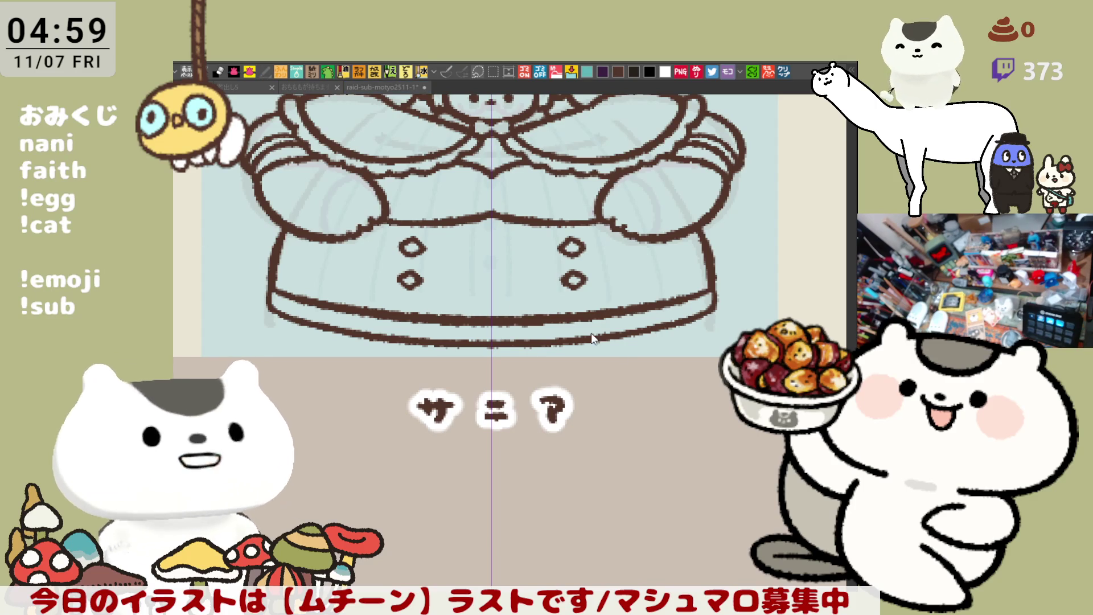
# Step: Redraw the right side line of the skirt from the waist down to the hem
pyautogui.moveTo(711, 304); pyautogui.dragTo(737, 344)
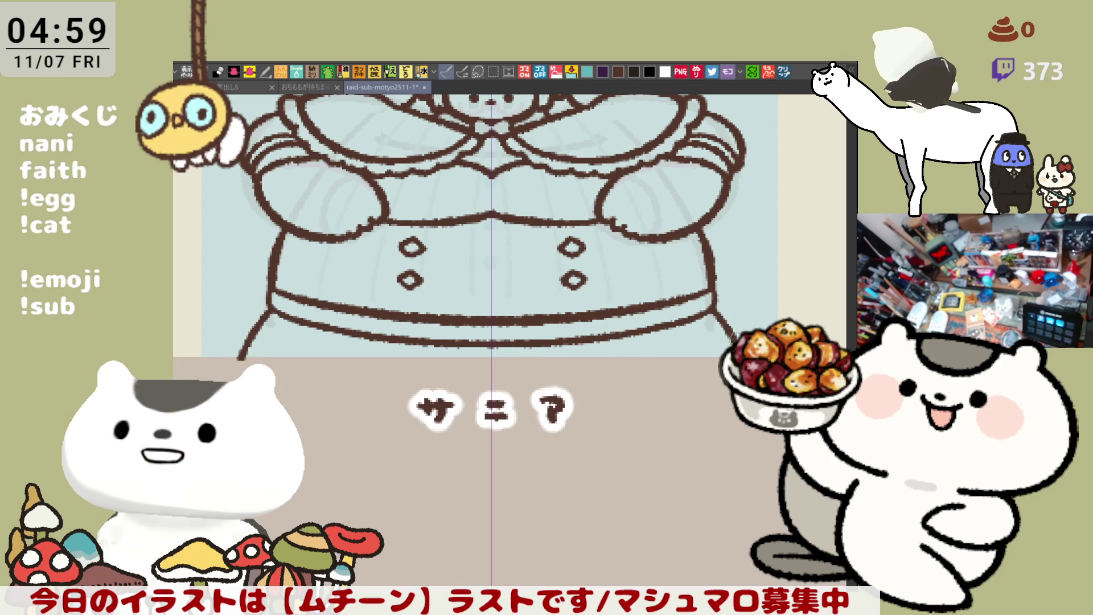
pyautogui.hotkey('ctrl', 'z')
pyautogui.moveTo(712, 304); pyautogui.dragTo(742, 358)
pyautogui.scroll(3, 703, 321)
pyautogui.hotkey('ctrl', 'z')
pyautogui.moveTo(717, 406); pyautogui.dragTo(746, 458)
pyautogui.hotkey('ctrl', 'z')
pyautogui.moveTo(718, 402); pyautogui.dragTo(747, 464)
pyautogui.hotkey('ctrl', 'z')
pyautogui.moveTo(717, 401); pyautogui.dragTo(749, 470)
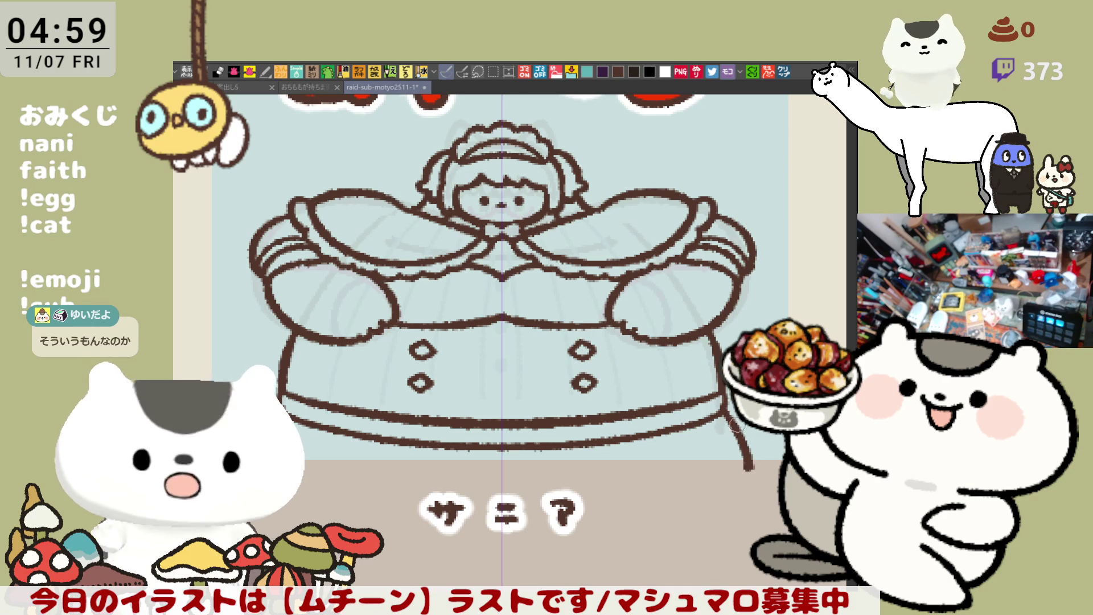
pyautogui.hotkey('ctrl', 'z')
pyautogui.moveTo(718, 401); pyautogui.dragTo(748, 468)
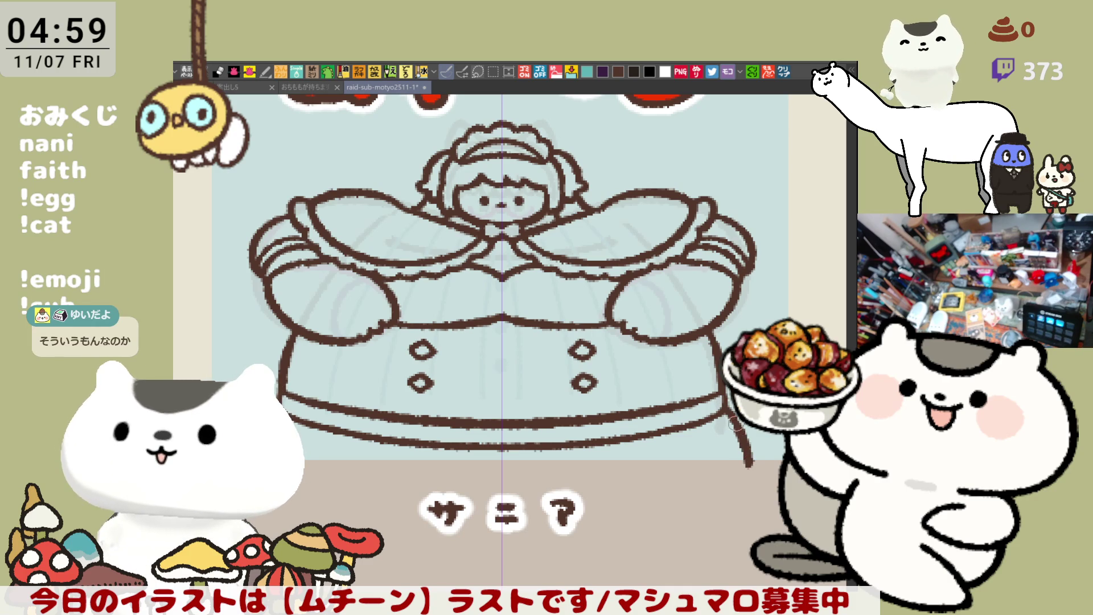
pyautogui.hotkey('ctrl', 'z')
pyautogui.moveTo(718, 402); pyautogui.dragTo(748, 468)
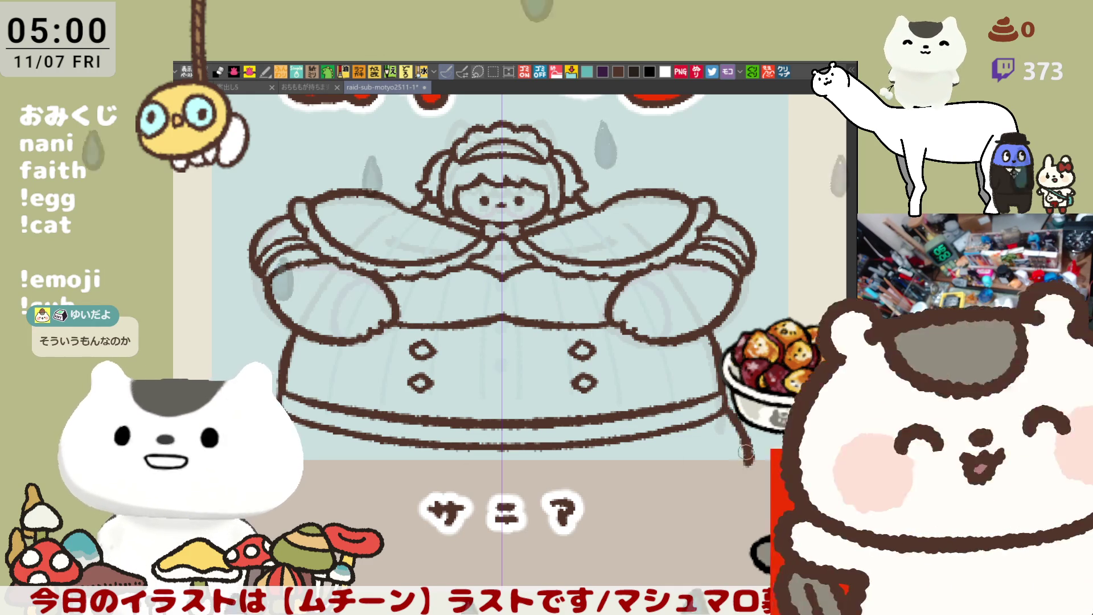
pyautogui.moveTo(738, 431); pyautogui.dragTo(716, 411)
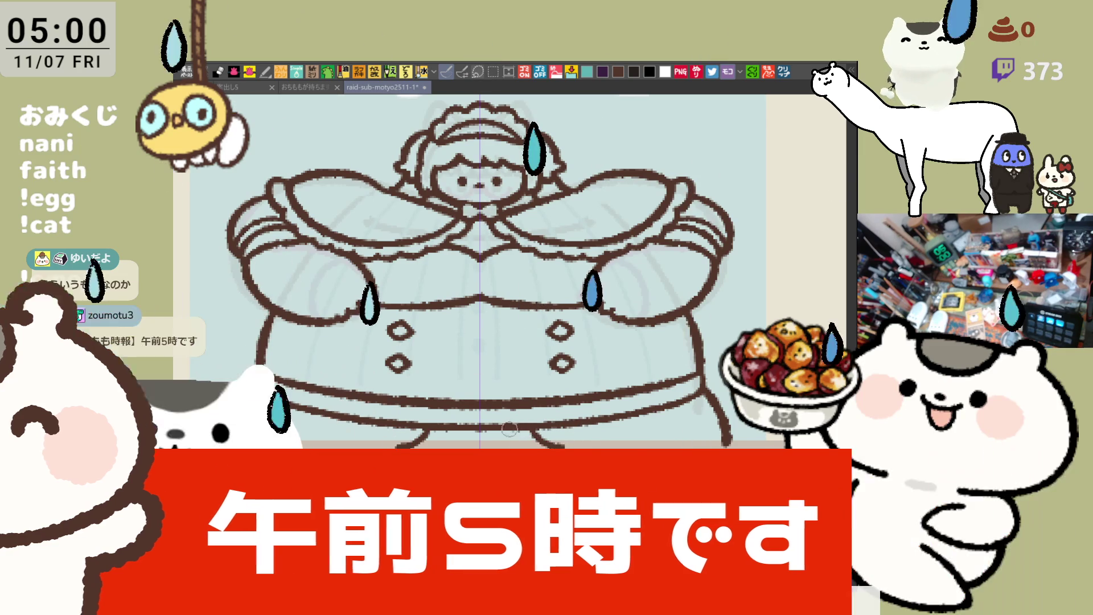
pyautogui.moveTo(526, 379); pyautogui.dragTo(559, 448)
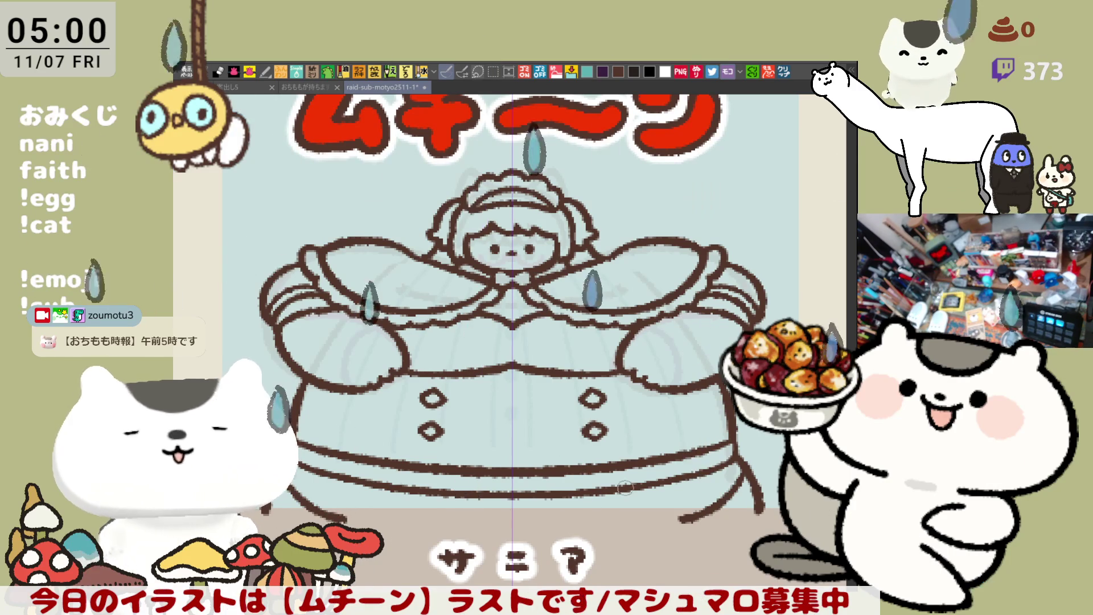
pyautogui.scroll(2, 576, 471)
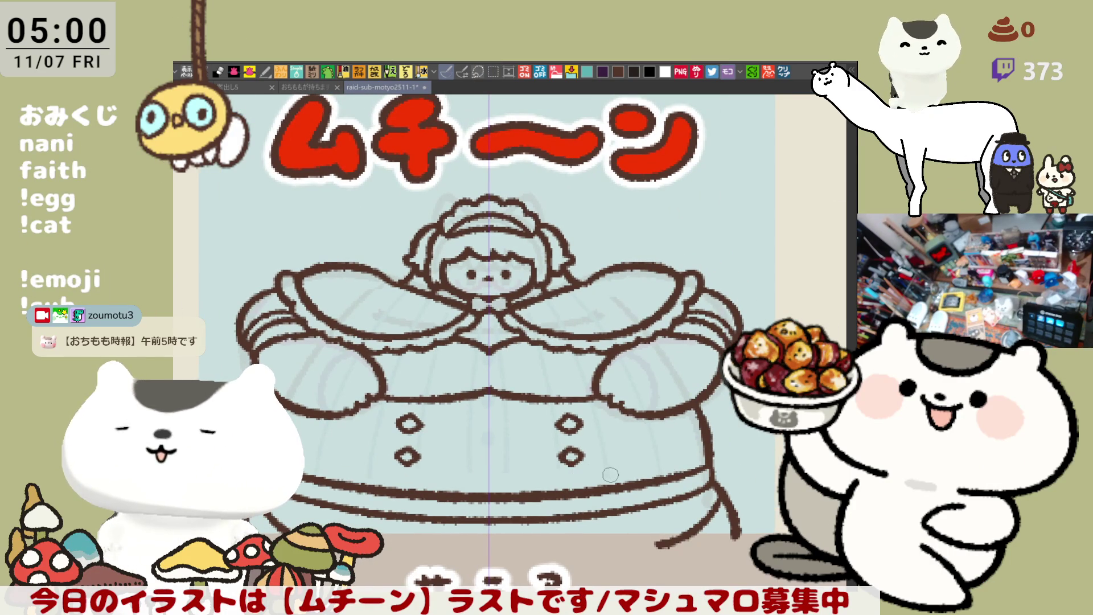
pyautogui.scroll(-2, 610, 475)
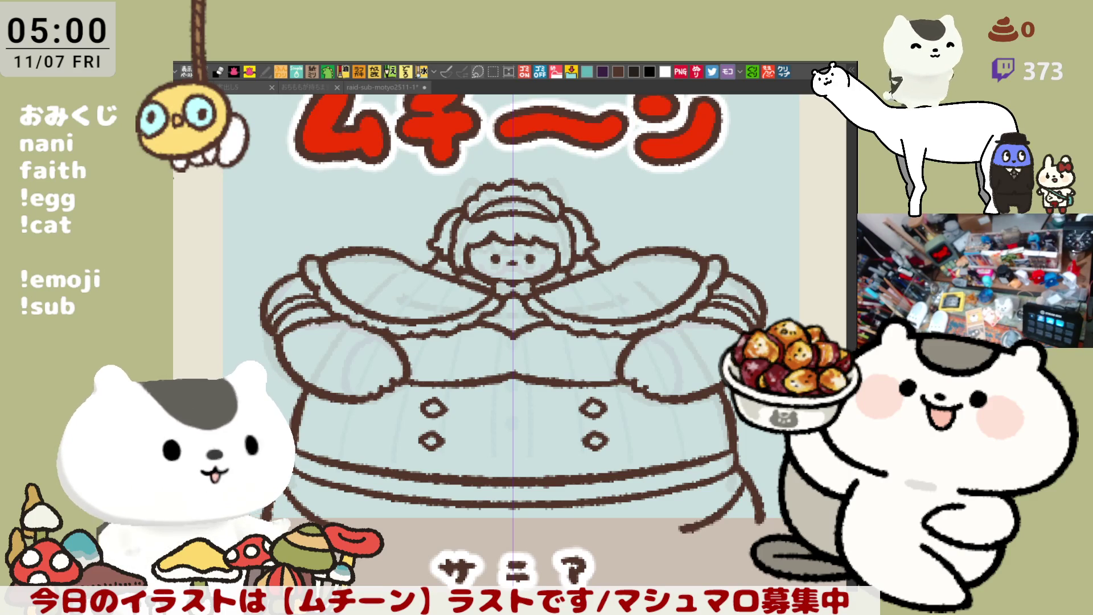
pyautogui.press('b')
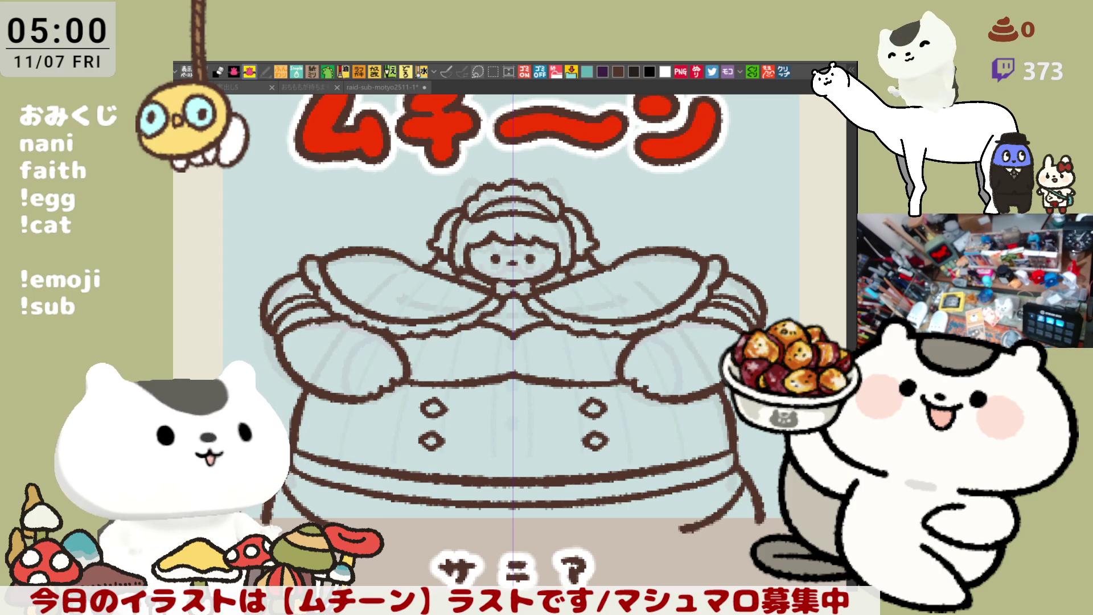
pyautogui.press('p')
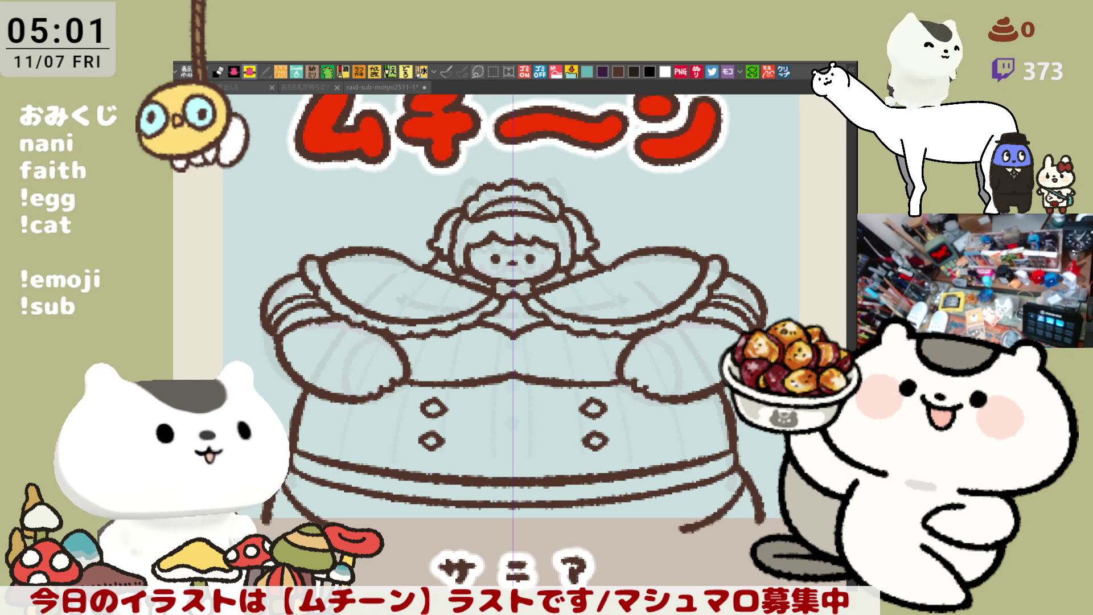
# Step: Touch up the outline beside the right arm and reframe the drawing
pyautogui.hotkey('alt', 'Tab')
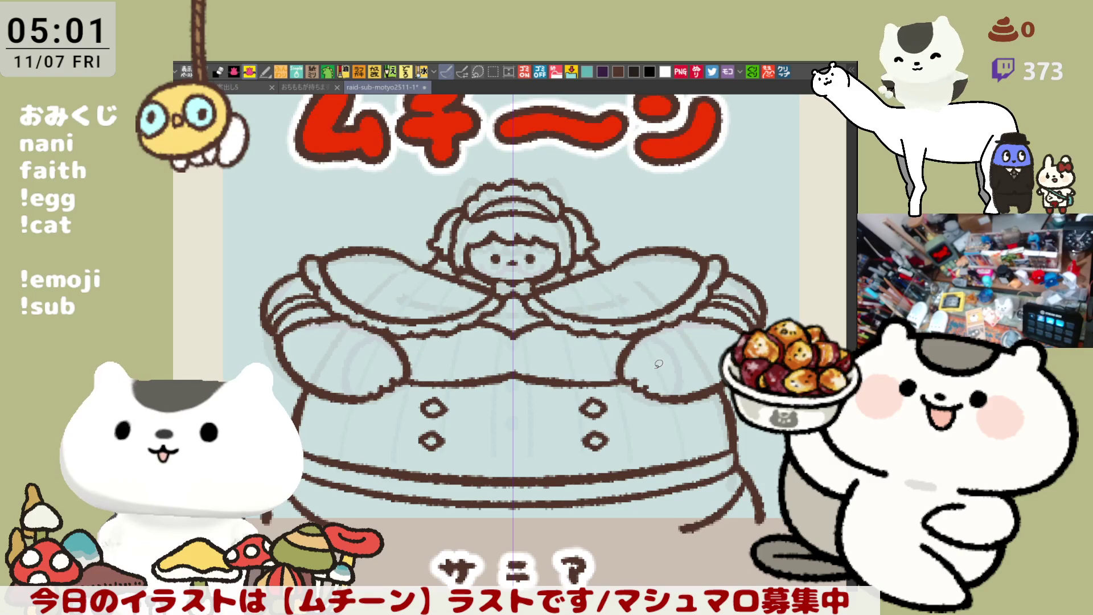
pyautogui.moveTo(569, 228); pyautogui.dragTo(518, 265)
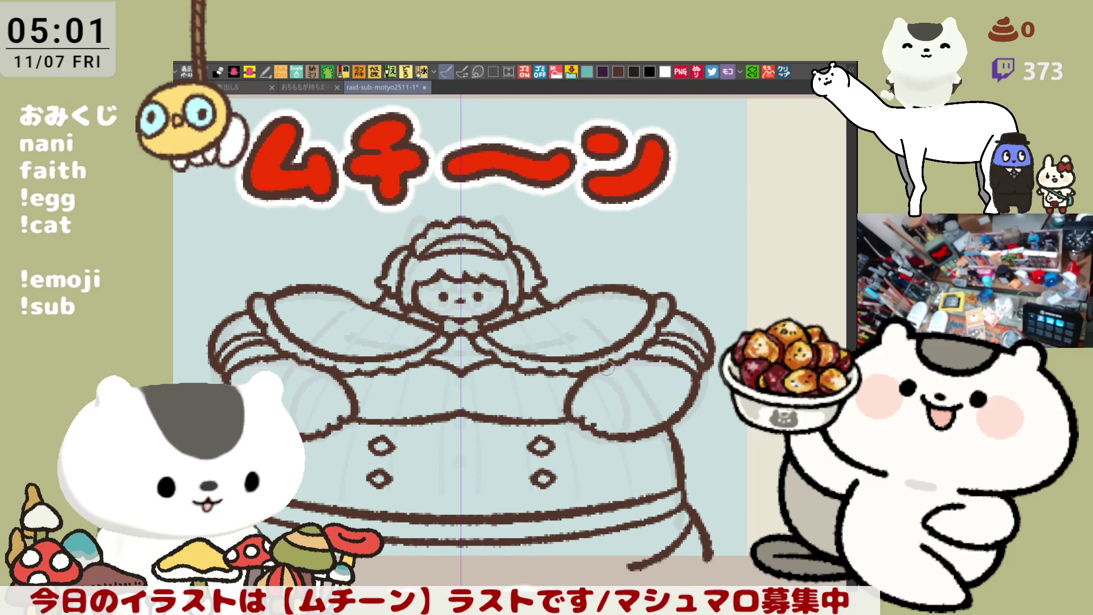
pyautogui.moveTo(640, 386); pyautogui.dragTo(675, 401)
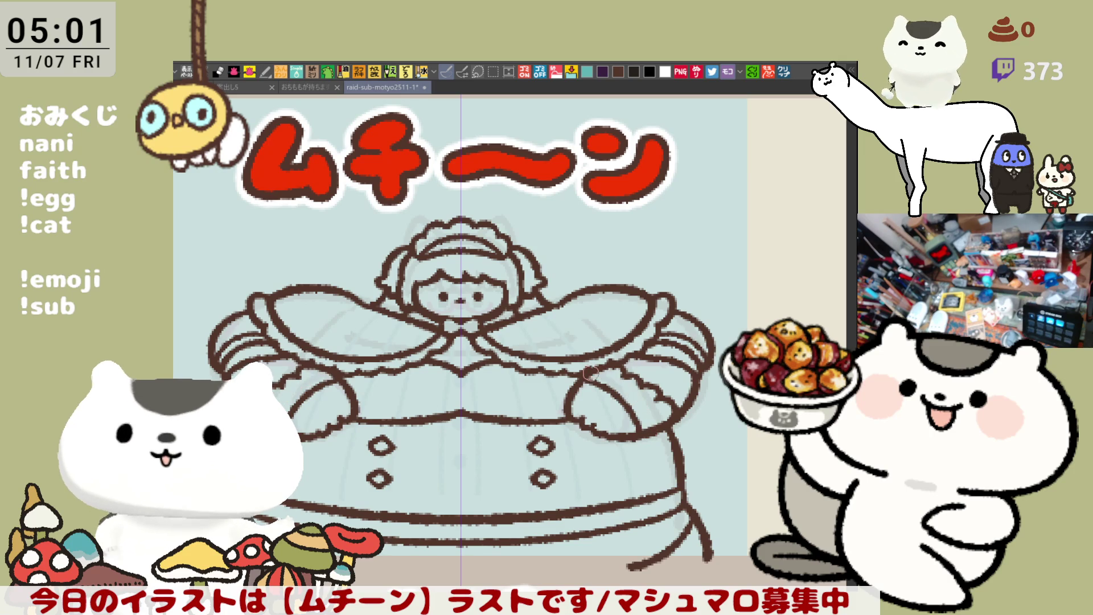
pyautogui.scroll(-2, 624, 333)
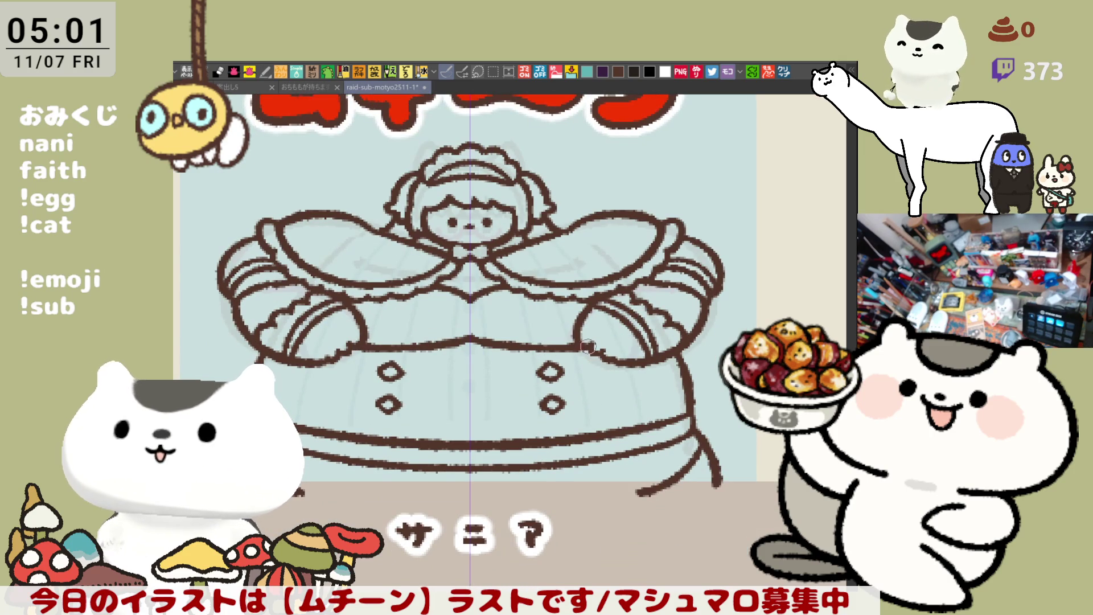
pyautogui.moveTo(629, 364); pyautogui.dragTo(677, 407)
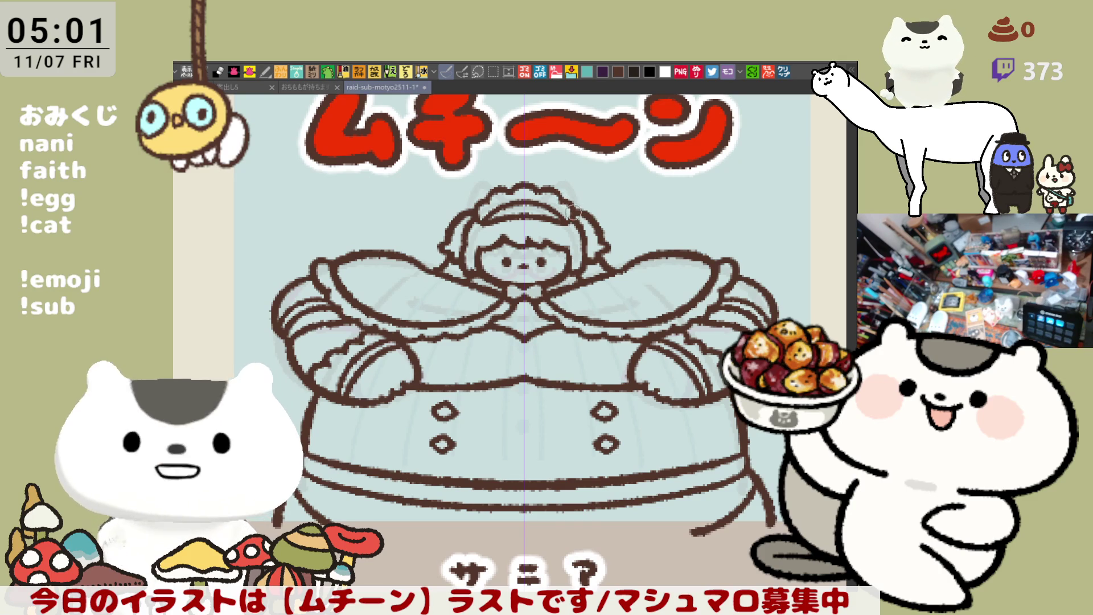
pyautogui.scroll(-2, 592, 219)
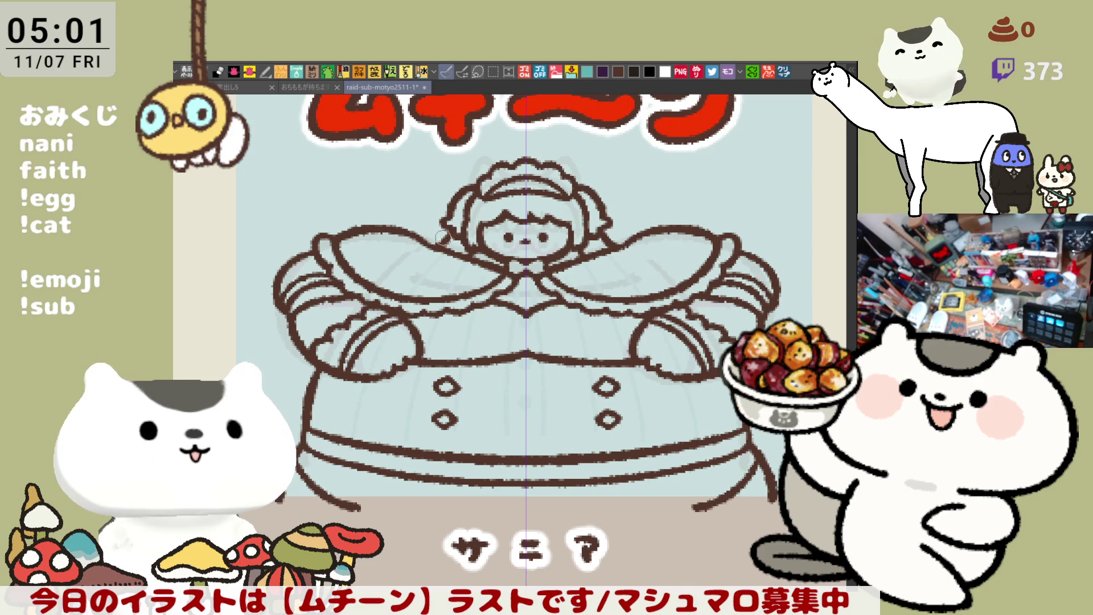
pyautogui.moveTo(528, 271); pyautogui.dragTo(491, 243)
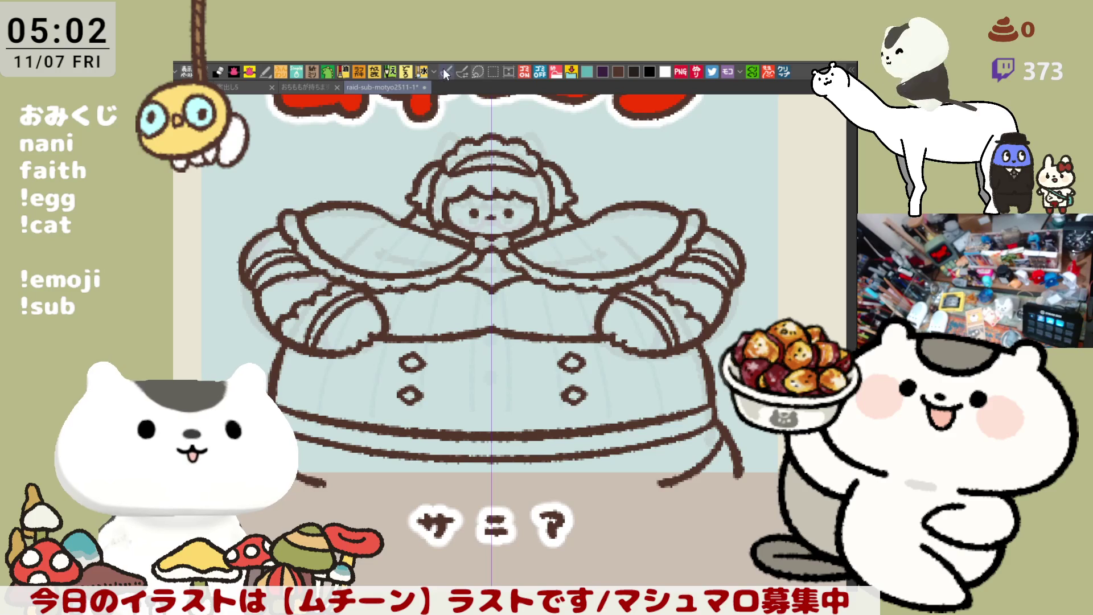
# Step: Draw a red line along the background's bottom edge and fill the whole figure red
pyautogui.moveTo(304, 477)
pyautogui.mouseDown()
pyautogui.moveTo(743, 475)
pyautogui.moveTo(756, 500)
pyautogui.mouseUp()
pyautogui.moveTo(512, 285); pyautogui.dragTo(531, 310)
pyautogui.moveTo(321, 212); pyautogui.dragTo(321, 521)
pyautogui.hotkey('ctrl', 'z')
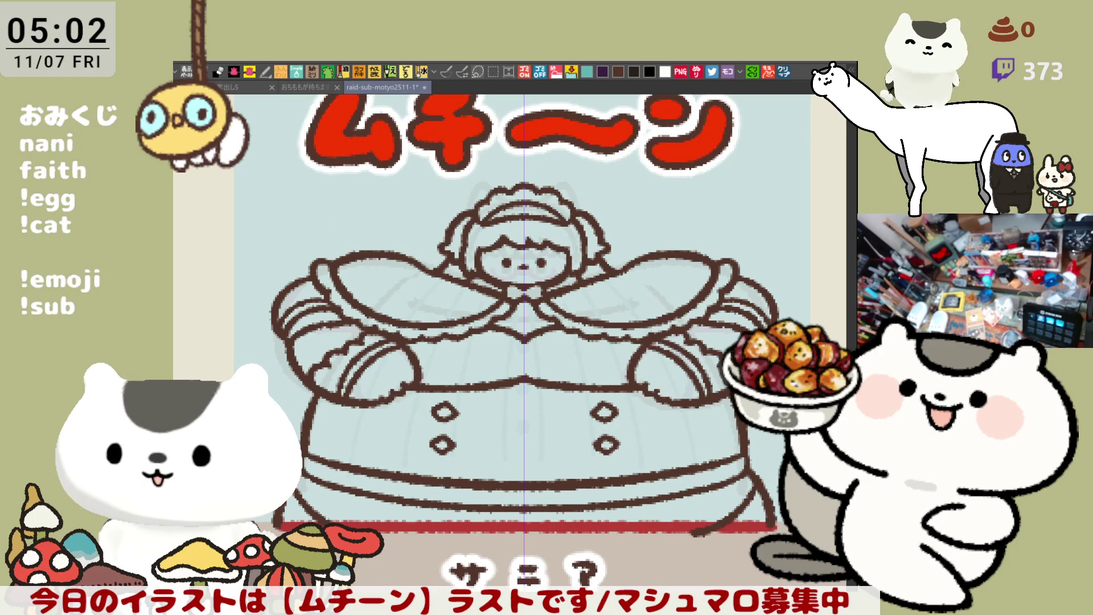
pyautogui.moveTo(524, 341)
pyautogui.mouseDown()
pyautogui.moveTo(502, 322)
pyautogui.moveTo(498, 339)
pyautogui.mouseUp()
pyautogui.moveTo(228, 352)
pyautogui.mouseDown()
pyautogui.moveTo(563, 129)
pyautogui.moveTo(740, 574)
pyautogui.moveTo(356, 575)
pyautogui.mouseUp()
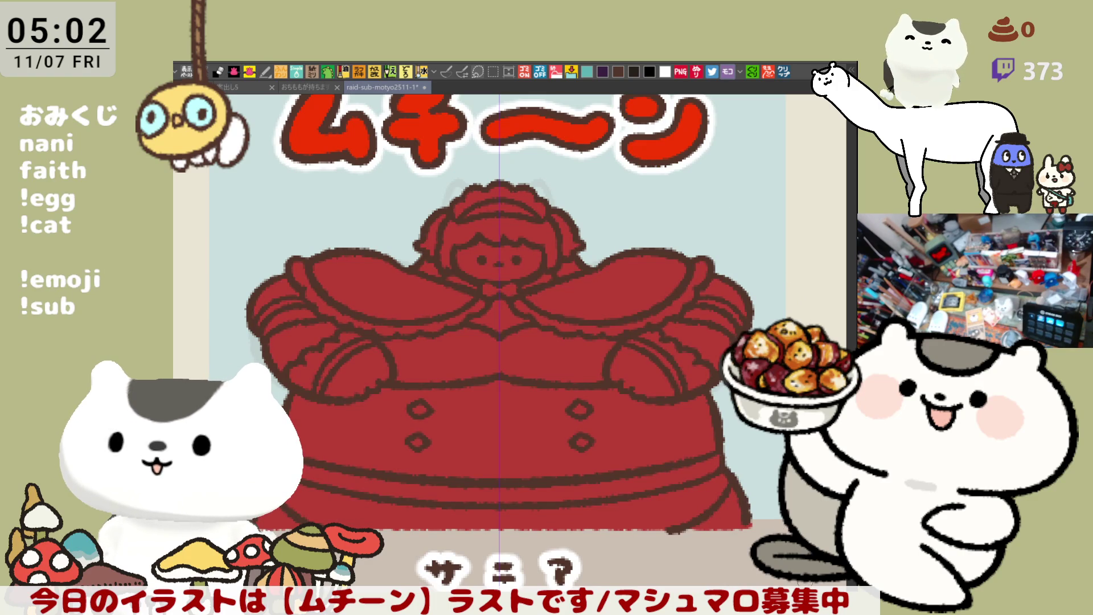
# Step: Fill the headband, both sleeve cuffs and both shoulders' lace trim white
pyautogui.hotkey('ctrl', 'z')
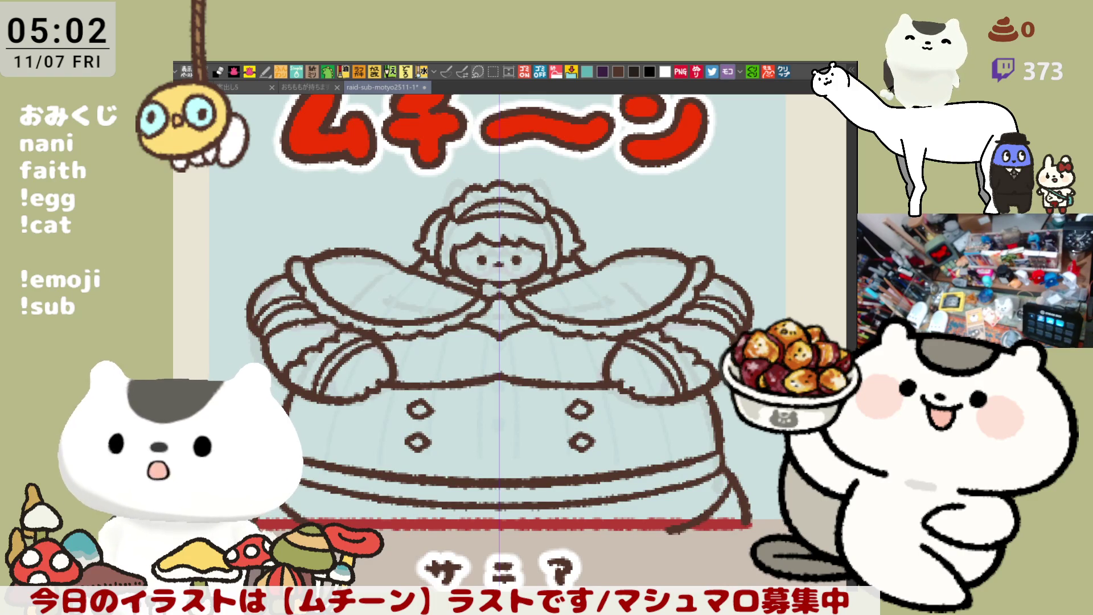
pyautogui.hotkey('ctrl', 'y')
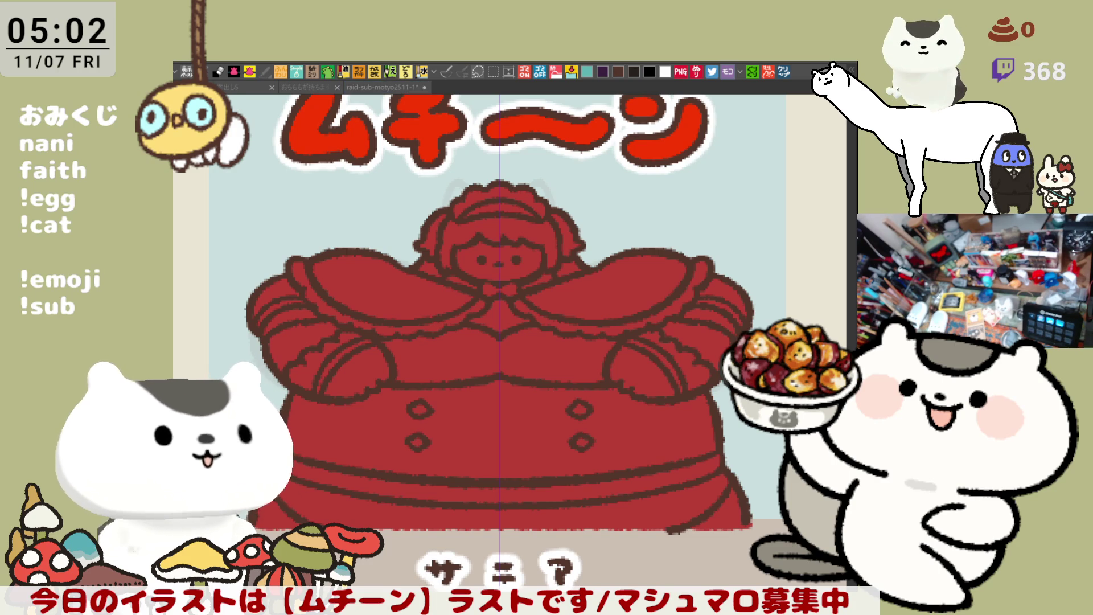
pyautogui.click(478, 191)
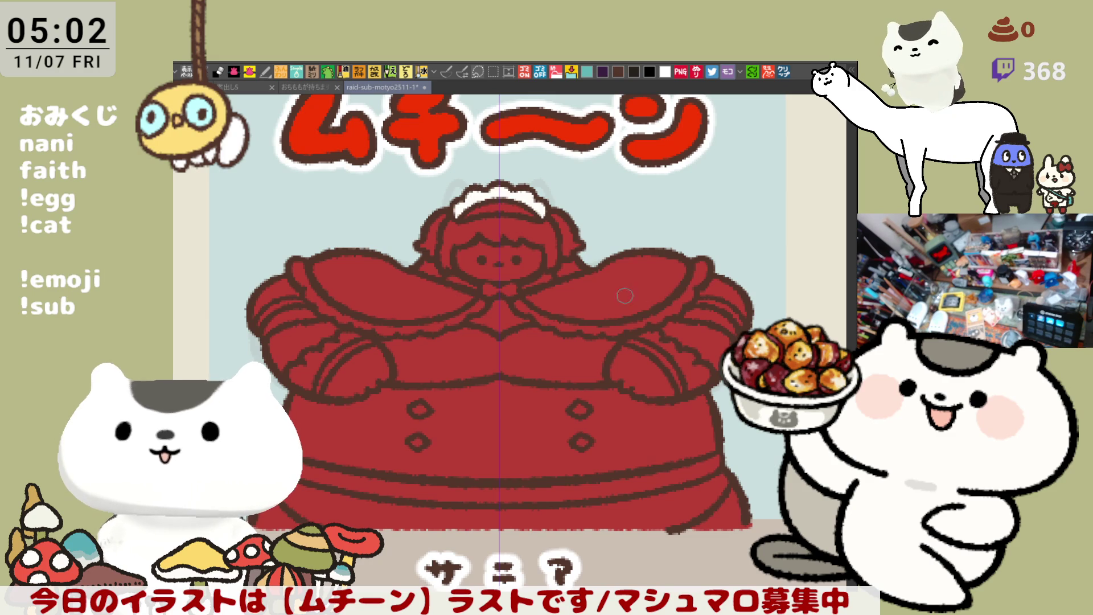
pyautogui.click(700, 369)
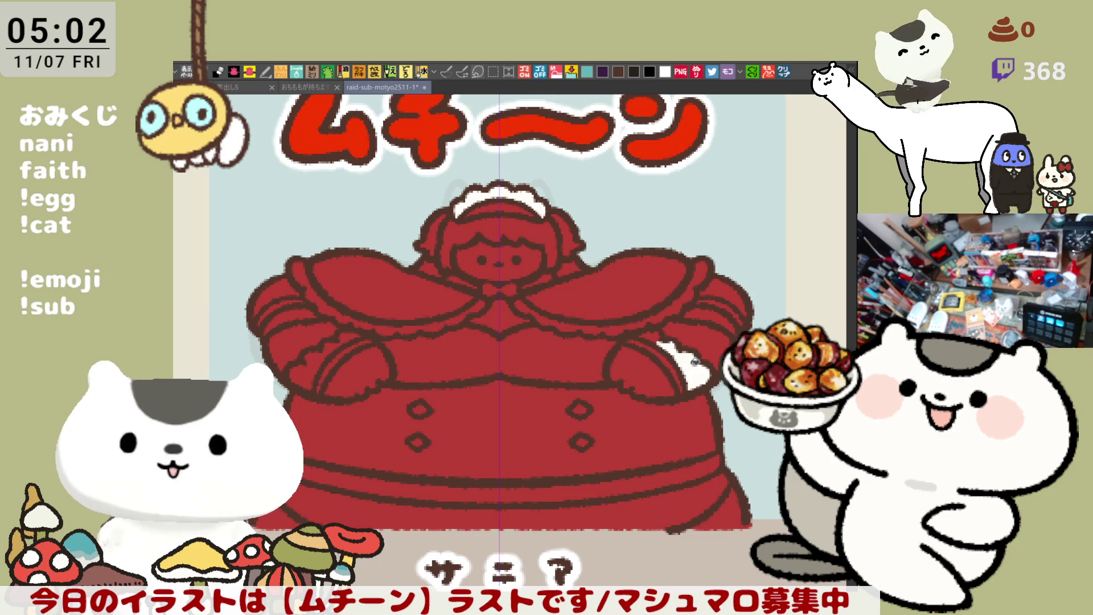
pyautogui.click(652, 336)
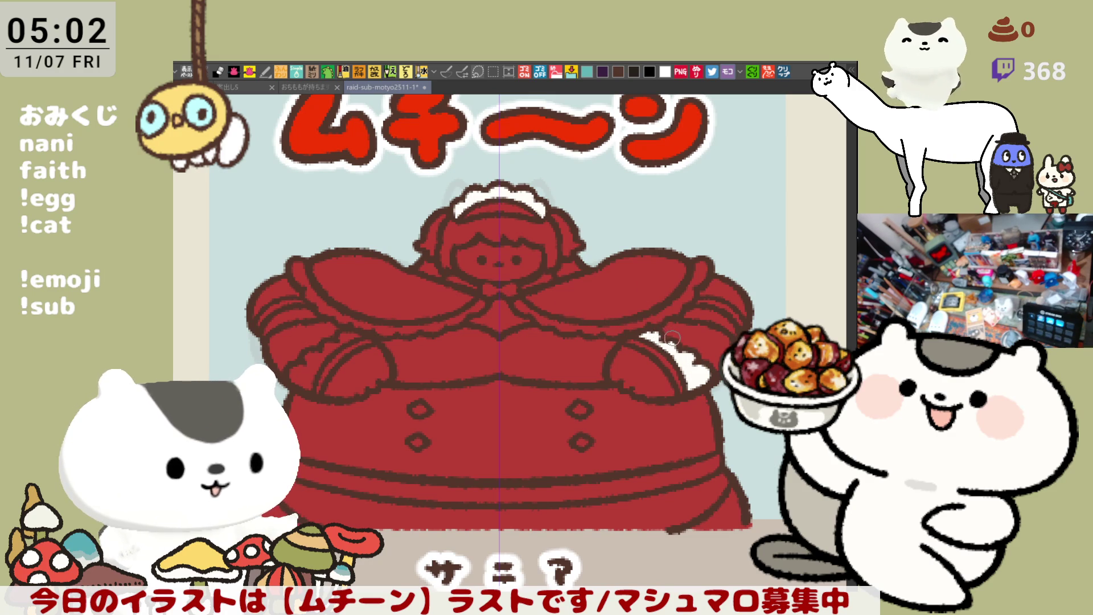
pyautogui.click(316, 377)
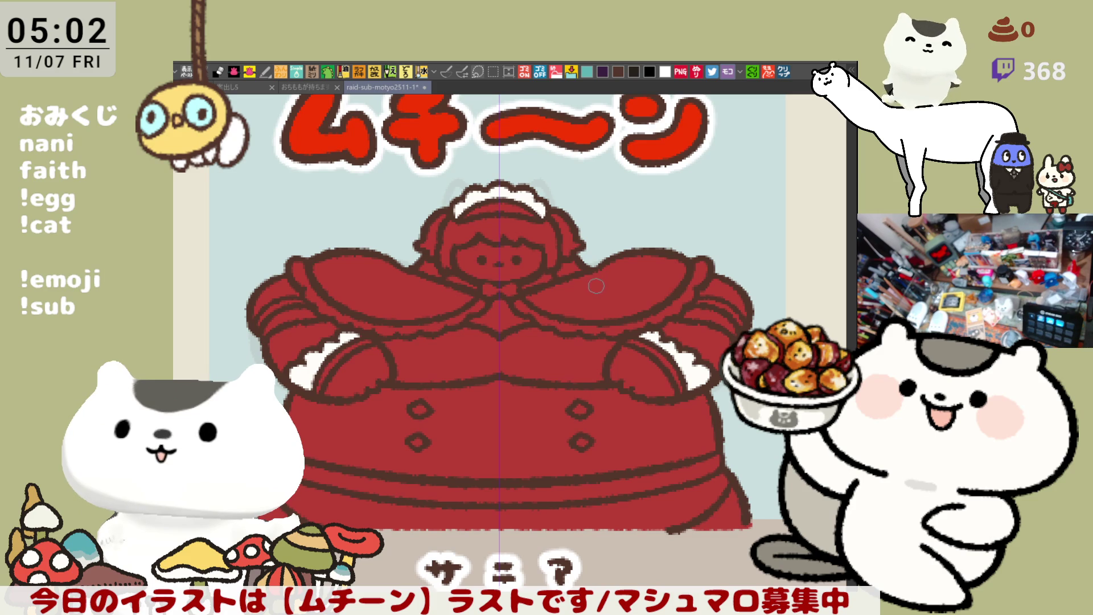
pyautogui.click(717, 312)
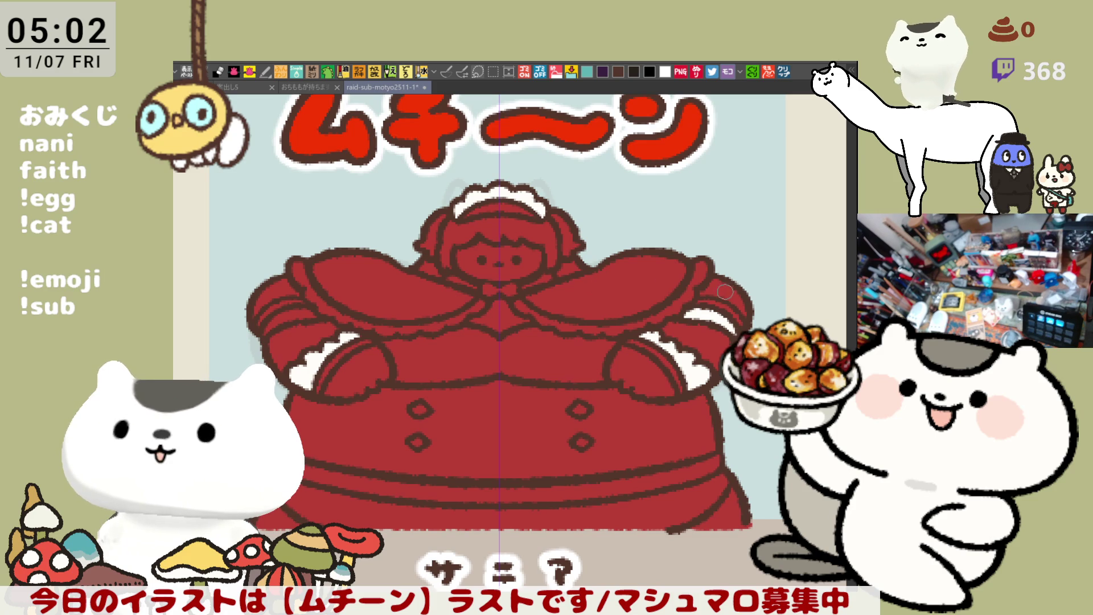
pyautogui.click(727, 286)
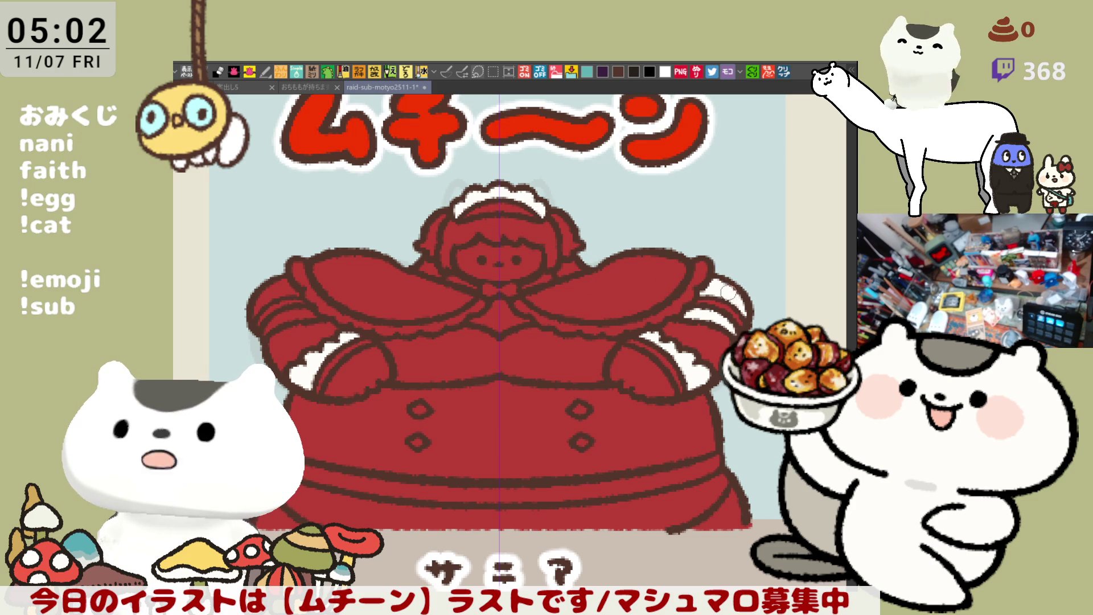
pyautogui.click(296, 312)
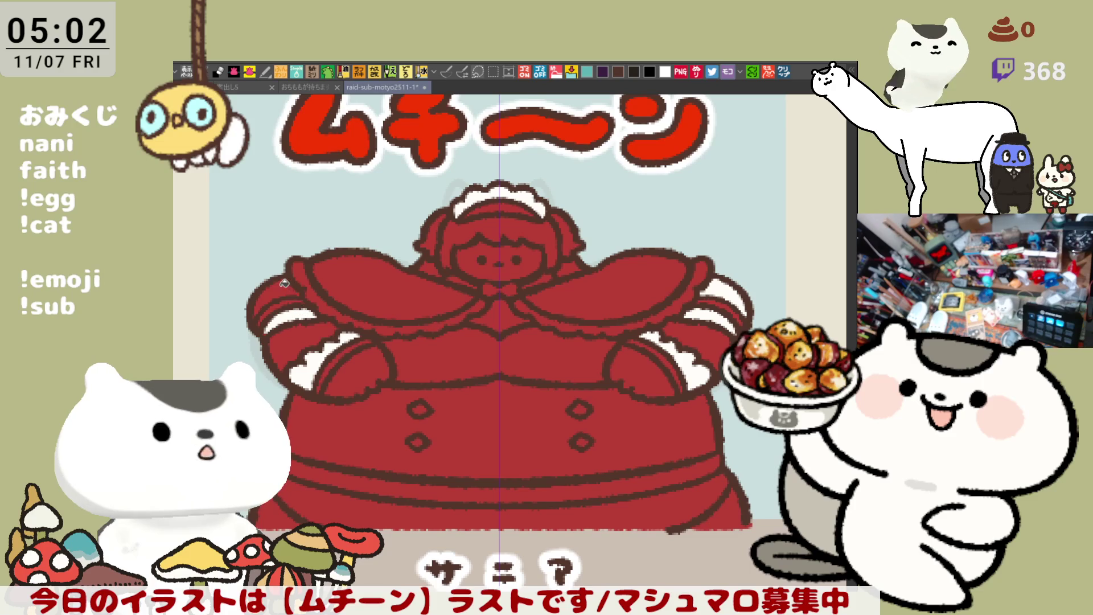
pyautogui.click(284, 282)
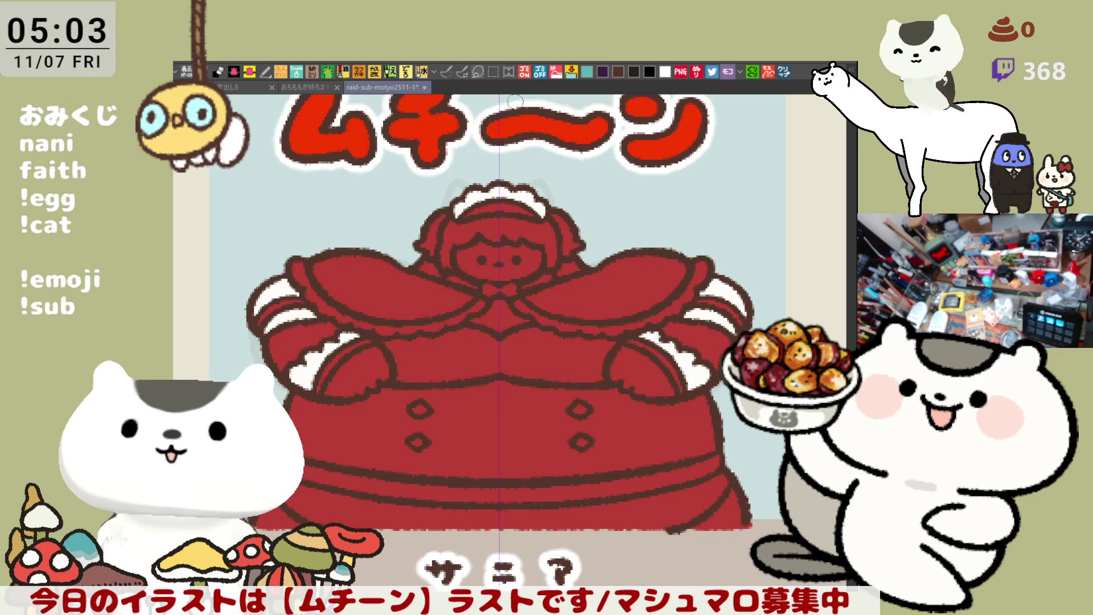
# Step: Paint yellow beneath the line art along the dress's left and right edges
pyautogui.click(446, 71)
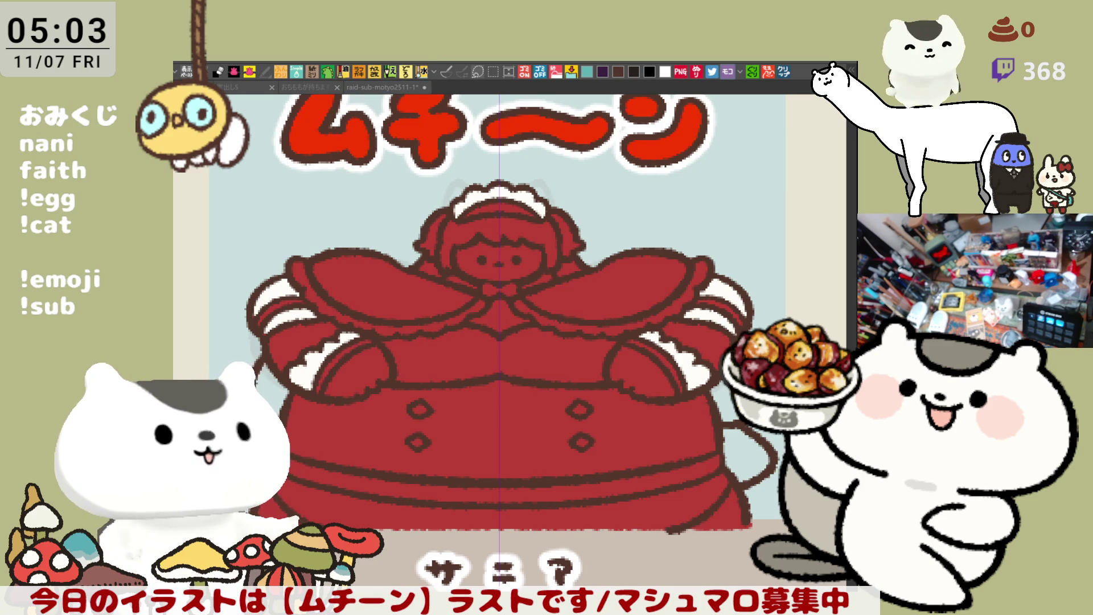
pyautogui.click(210, 252)
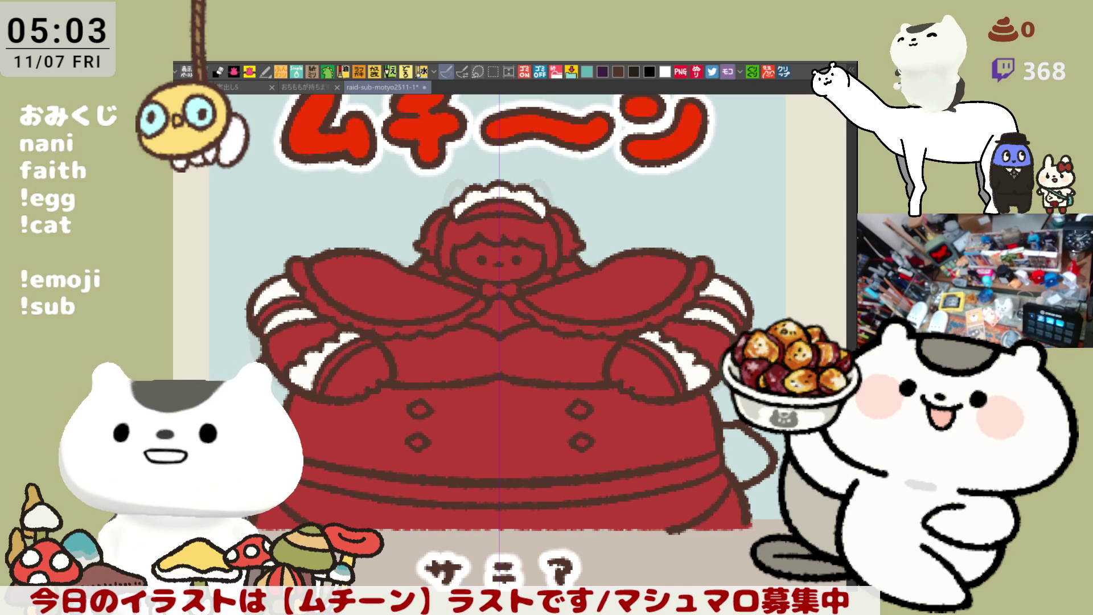
pyautogui.moveTo(276, 373); pyautogui.dragTo(290, 436)
pyautogui.moveTo(715, 384); pyautogui.dragTo(760, 475)
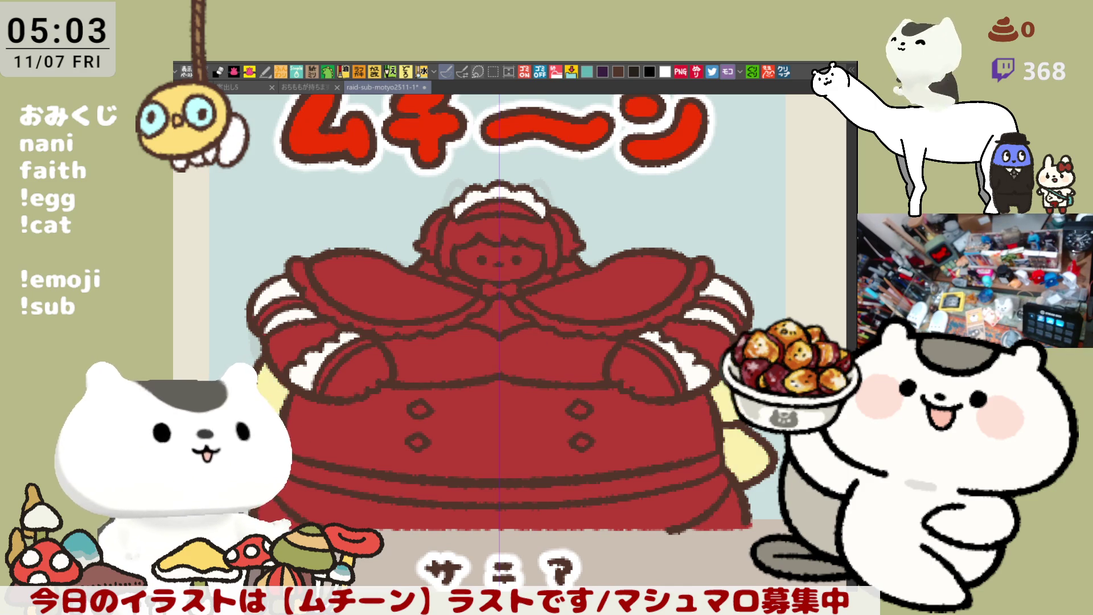
pyautogui.scroll(2, 685, 350)
pyautogui.scroll(-2, 655, 318)
pyautogui.scroll(1, 657, 335)
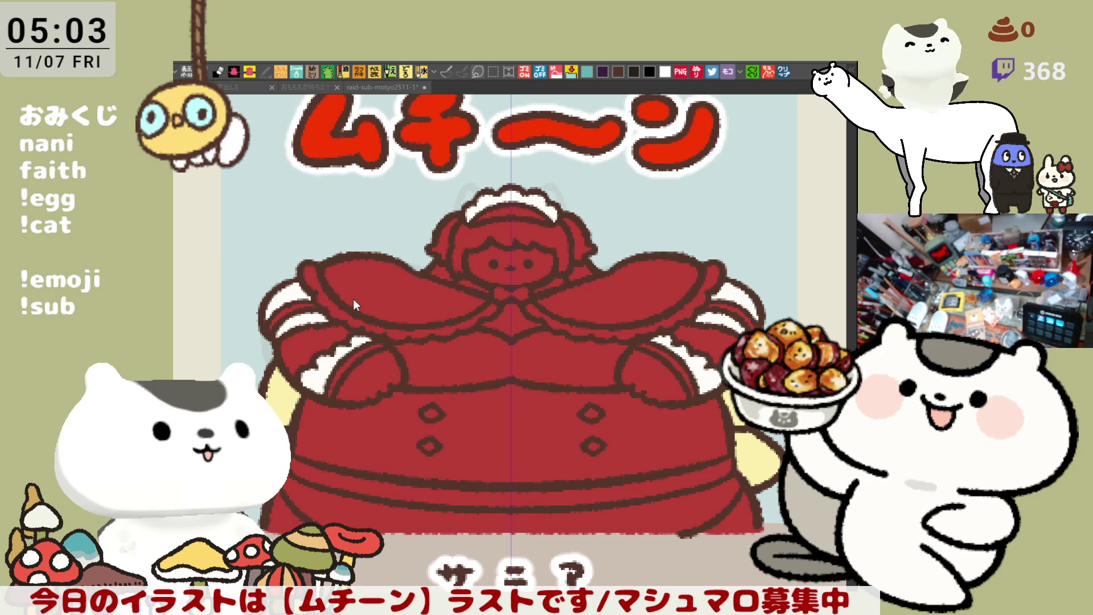
pyautogui.click(537, 322)
# Step: Try light-blue strokes beside the collar, then undo both attempts
pyautogui.scroll(2, 529, 315)
pyautogui.scroll(1, 528, 315)
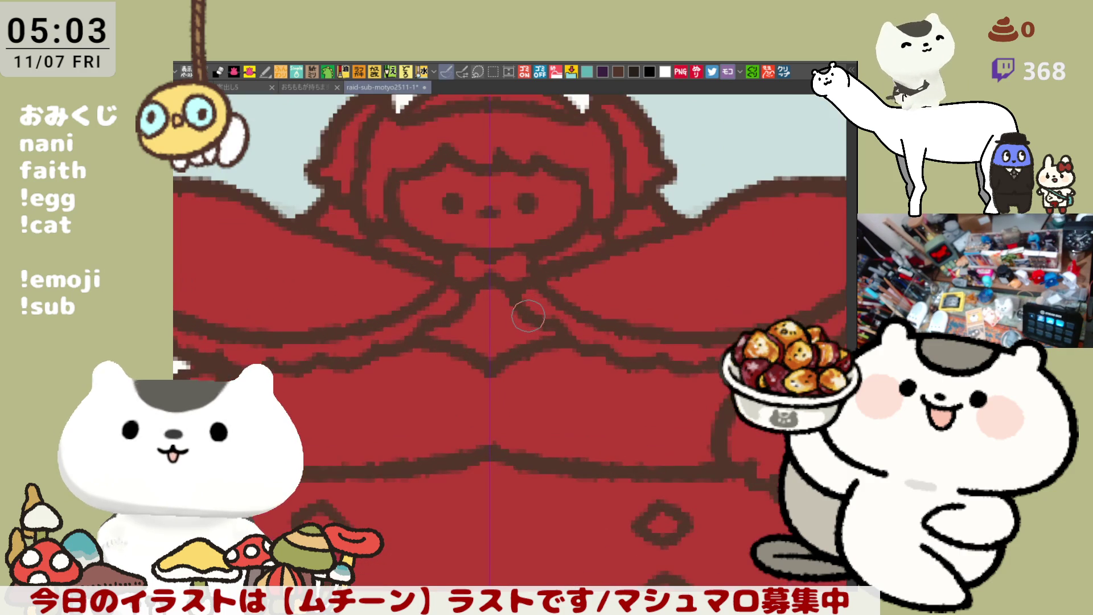
pyautogui.moveTo(528, 315); pyautogui.dragTo(600, 378)
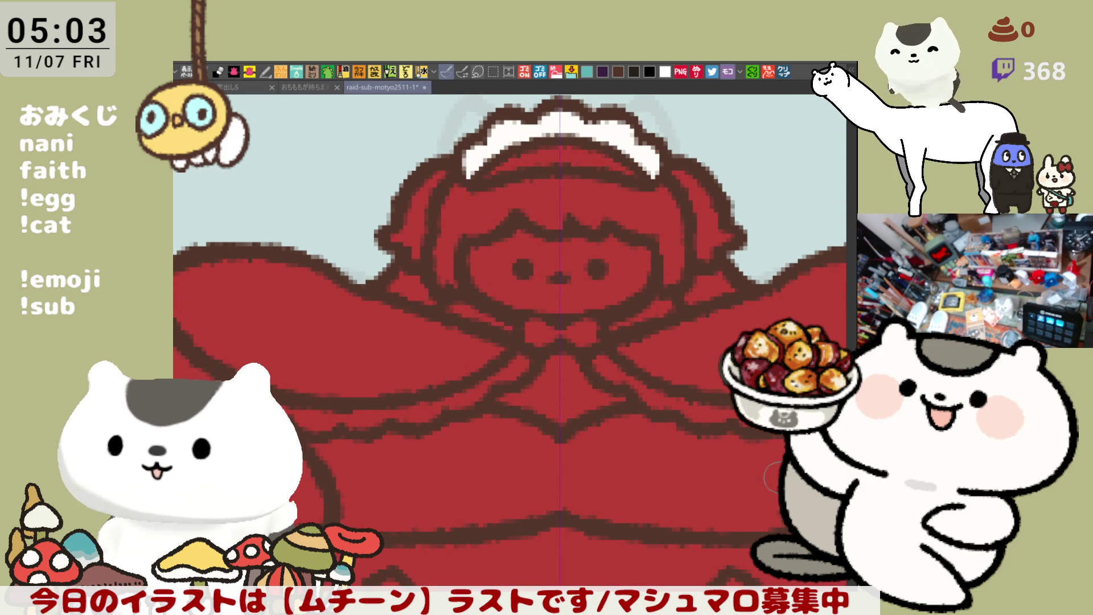
pyautogui.moveTo(458, 307)
pyautogui.mouseDown()
pyautogui.moveTo(488, 317)
pyautogui.moveTo(475, 319)
pyautogui.mouseUp()
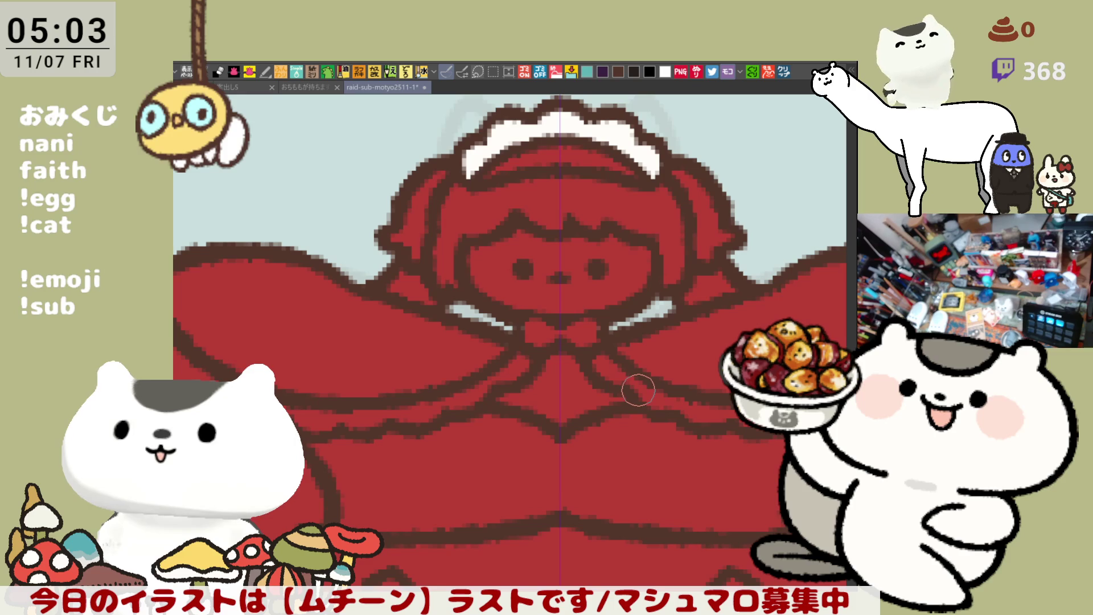
pyautogui.hotkey('ctrl', 'z')
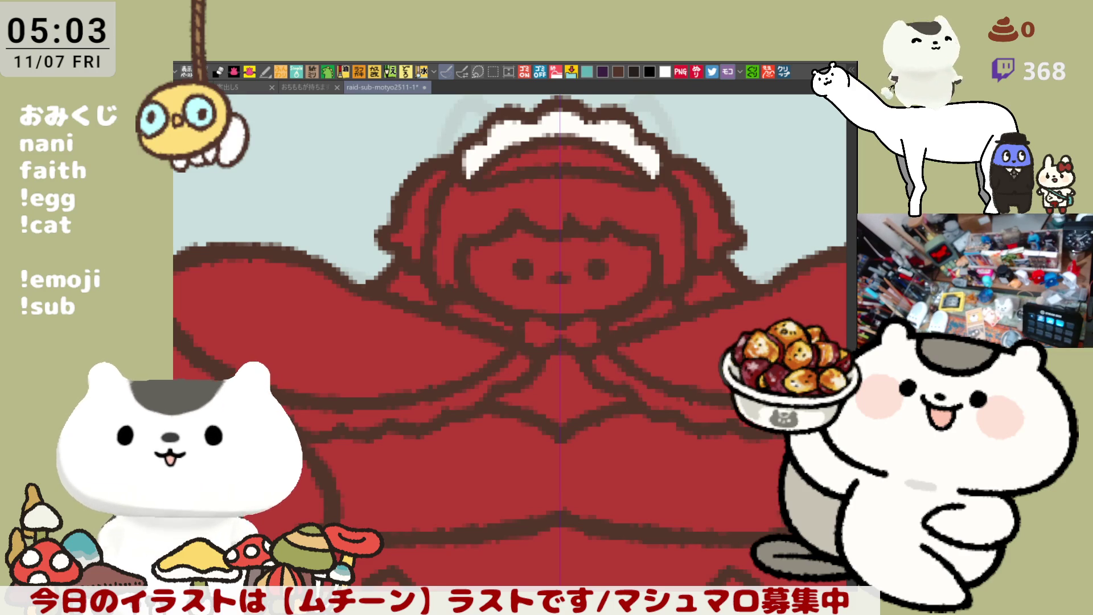
pyautogui.moveTo(454, 306); pyautogui.dragTo(421, 307)
pyautogui.hotkey('ctrl', 'z')
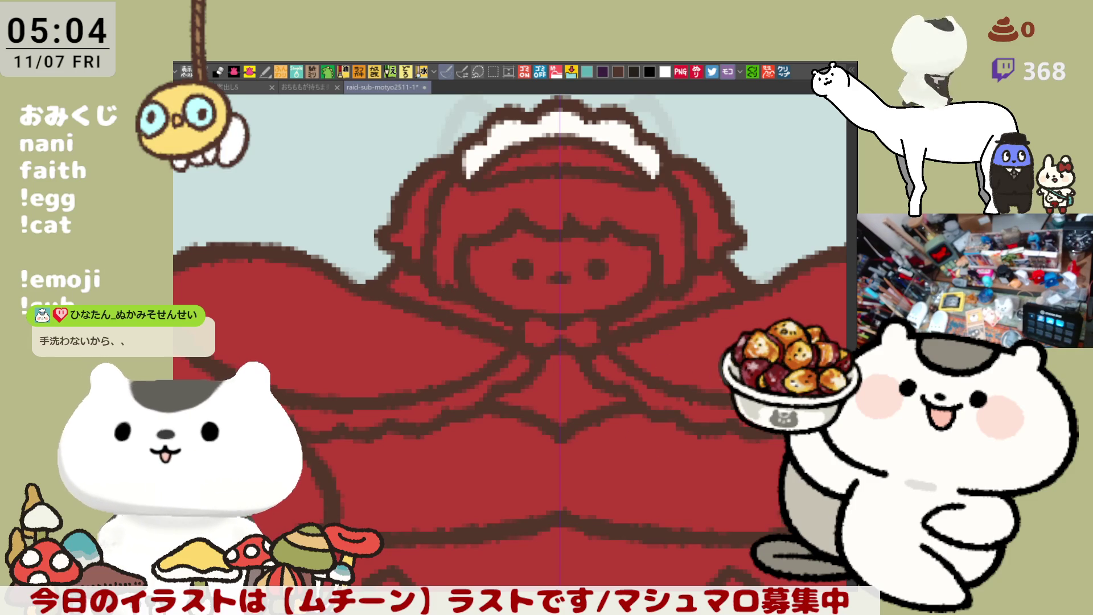
# Step: Fill the hair light grey down both sides of the face
pyautogui.moveTo(752, 358); pyautogui.dragTo(659, 378)
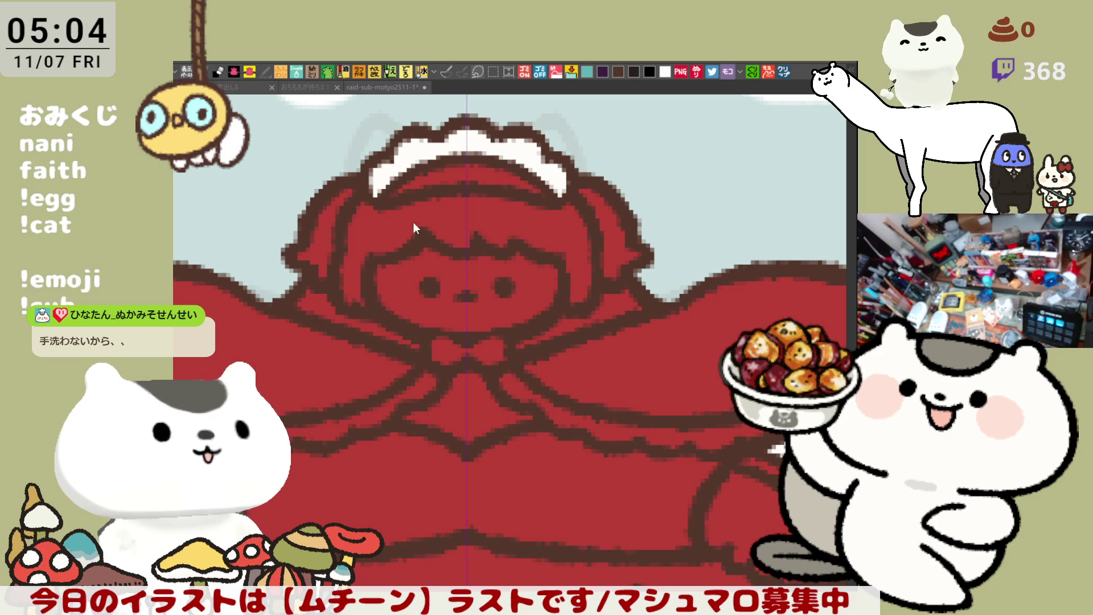
pyautogui.click(353, 213)
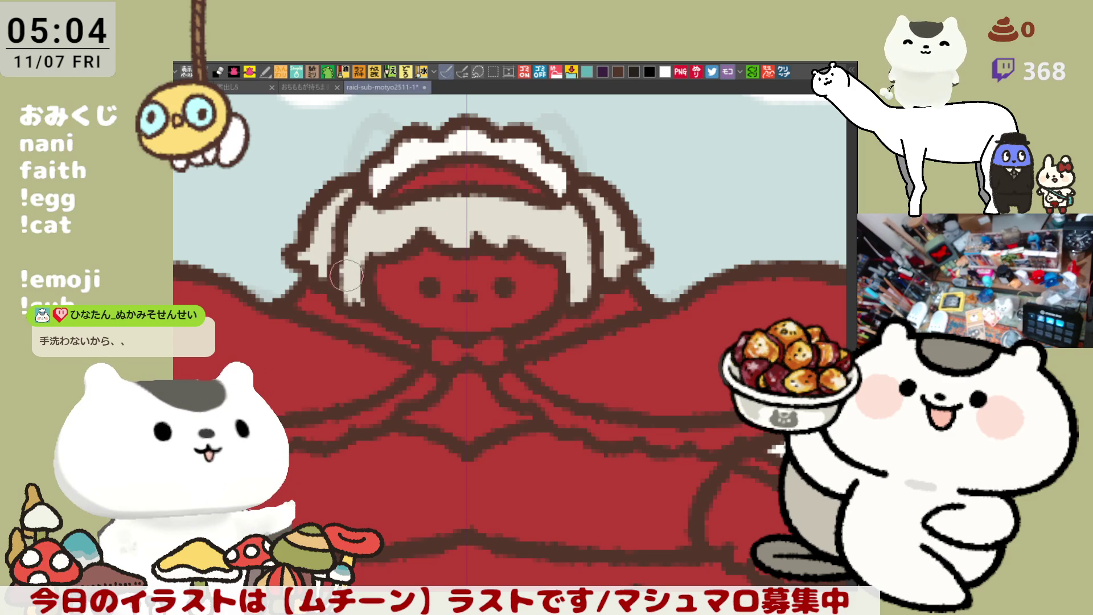
pyautogui.moveTo(617, 304)
pyautogui.mouseDown()
pyautogui.moveTo(603, 295)
pyautogui.moveTo(561, 324)
pyautogui.moveTo(508, 336)
pyautogui.mouseUp()
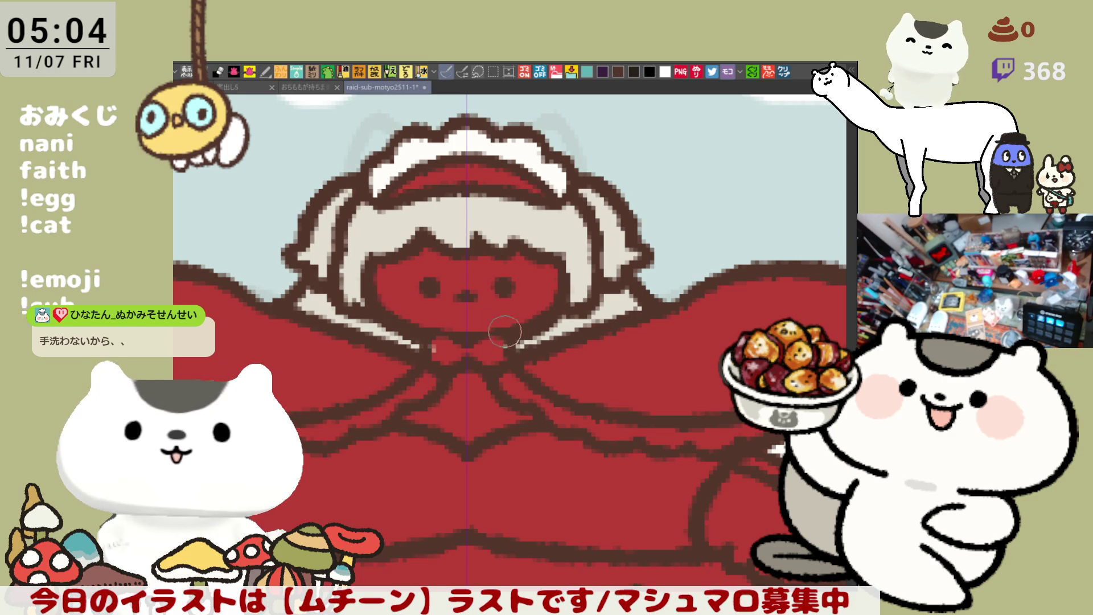
pyautogui.hotkey('alt', 'Tab')
# Step: Fill the neck bow pale yellow
pyautogui.click(495, 347)
pyautogui.hotkey('alt', 'Tab')
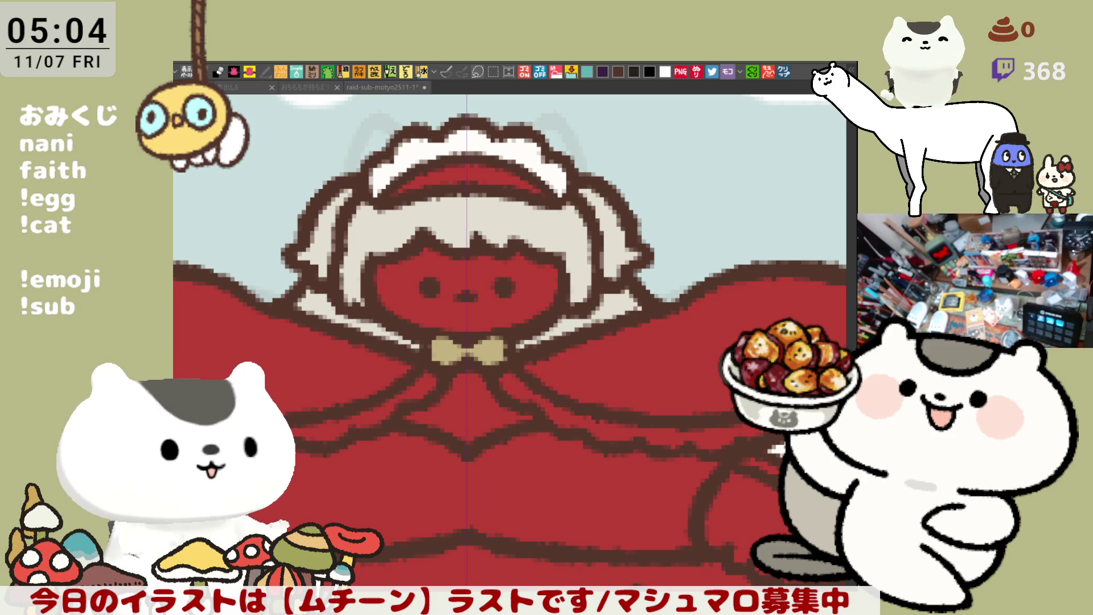
pyautogui.hotkey('alt', 'Tab')
pyautogui.click(448, 350)
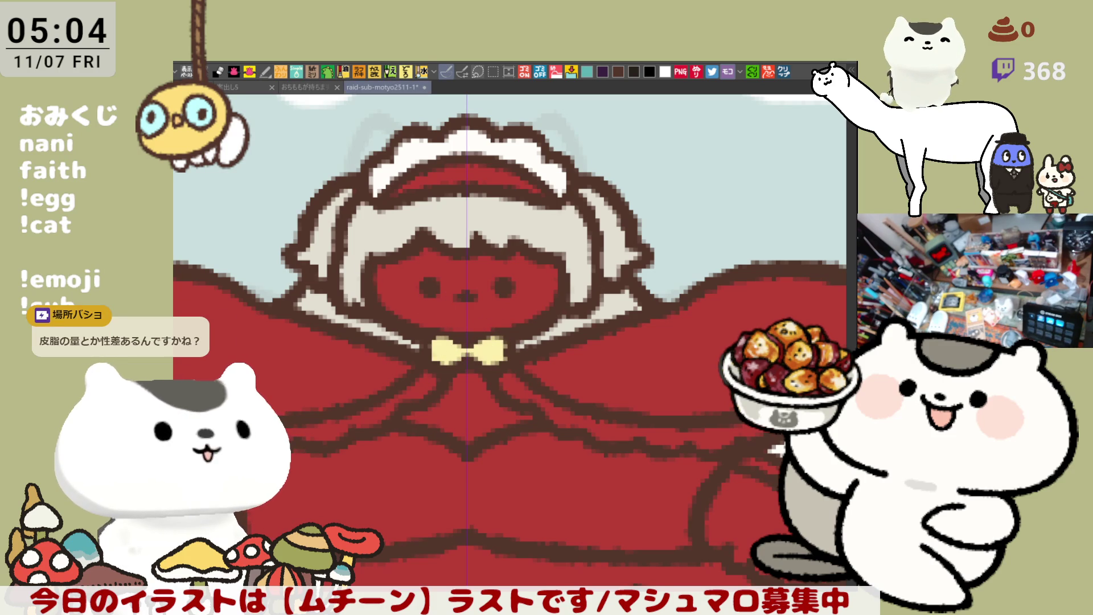
pyautogui.hotkey('alt', 'Tab')
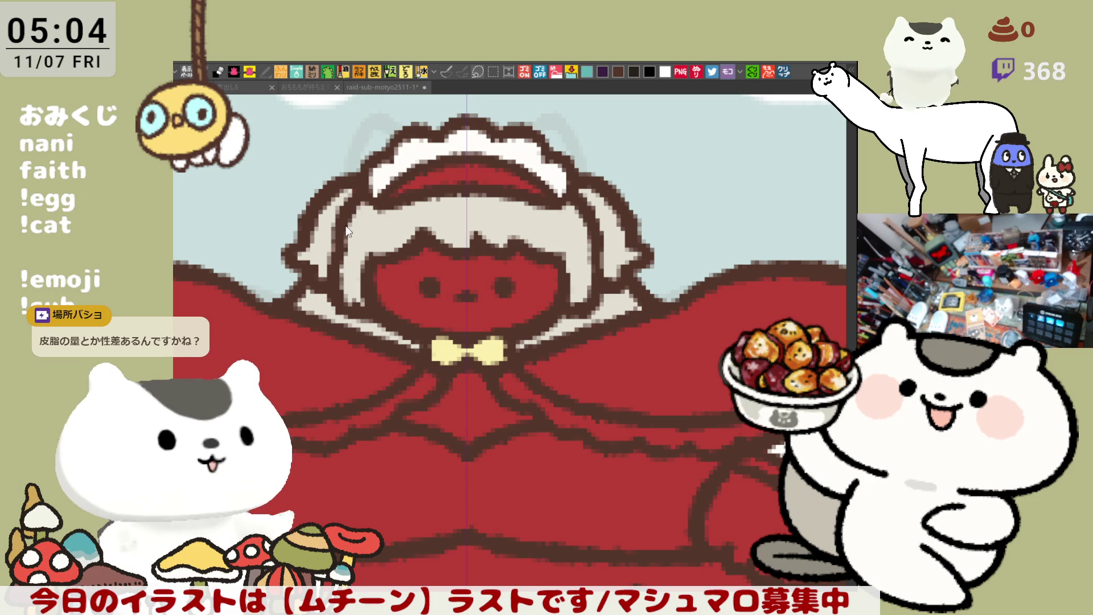
# Step: Fill the face pale pink and brush blush onto both cheeks
pyautogui.hotkey('alt', 'Tab')
pyautogui.click(418, 268)
pyautogui.hotkey('alt', 'Tab')
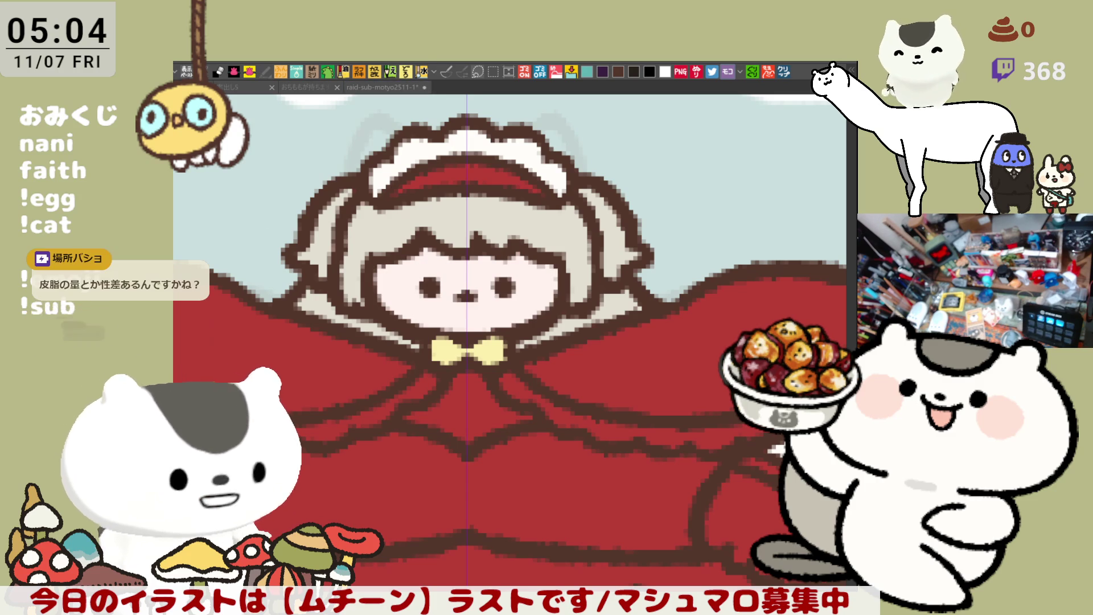
pyautogui.hotkey('alt', 'Tab')
pyautogui.moveTo(405, 281)
pyautogui.mouseDown()
pyautogui.moveTo(393, 285)
pyautogui.moveTo(431, 295)
pyautogui.mouseUp()
pyautogui.hotkey('alt', 'Tab')
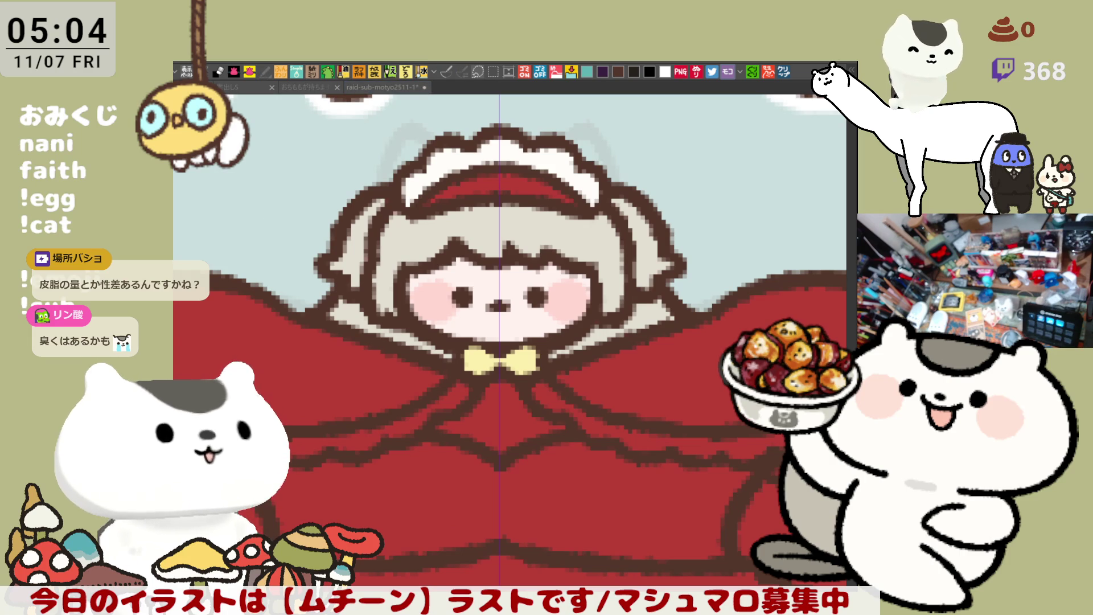
# Step: Add grey strands to the side hair and white highlights on top
pyautogui.click(319, 265)
pyautogui.moveTo(373, 285)
pyautogui.mouseDown()
pyautogui.moveTo(381, 305)
pyautogui.moveTo(384, 280)
pyautogui.moveTo(342, 262)
pyautogui.moveTo(359, 267)
pyautogui.moveTo(359, 282)
pyautogui.mouseUp()
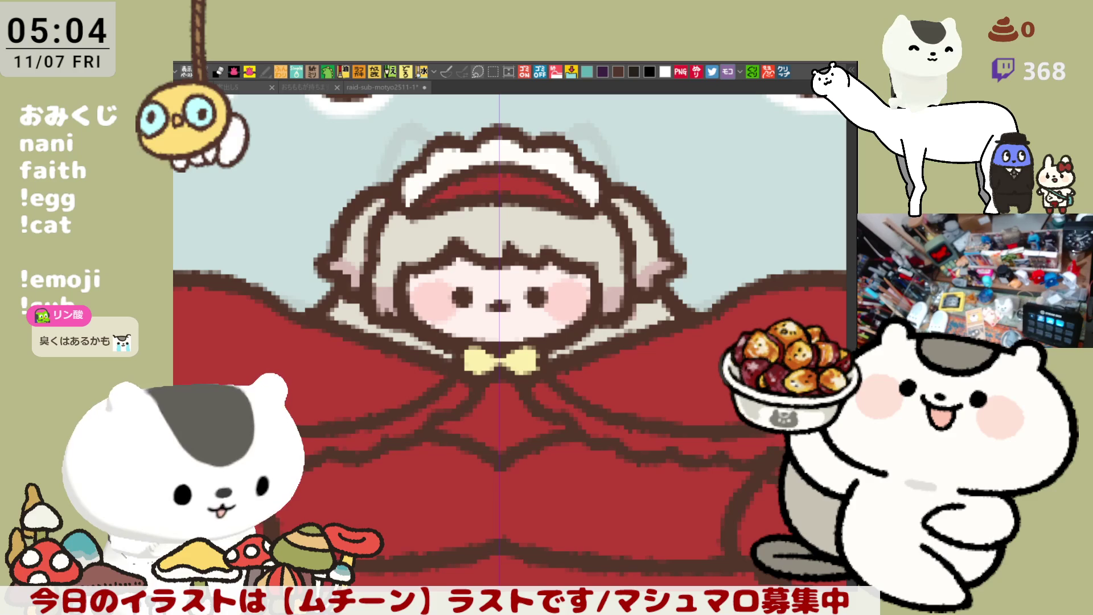
pyautogui.click(517, 262)
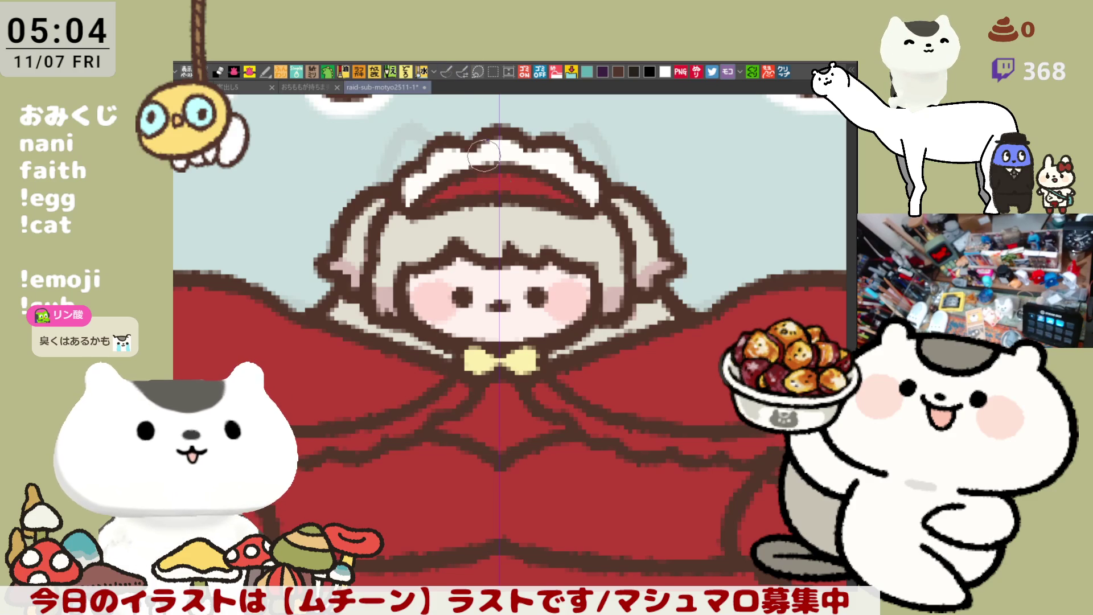
pyautogui.click(487, 230)
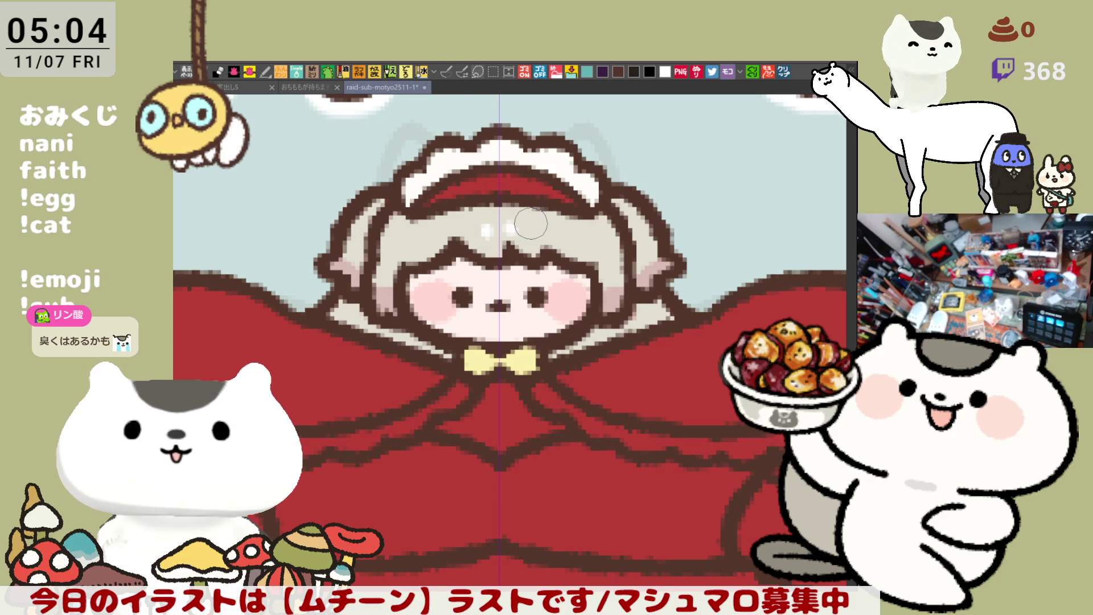
pyautogui.scroll(-4, 527, 223)
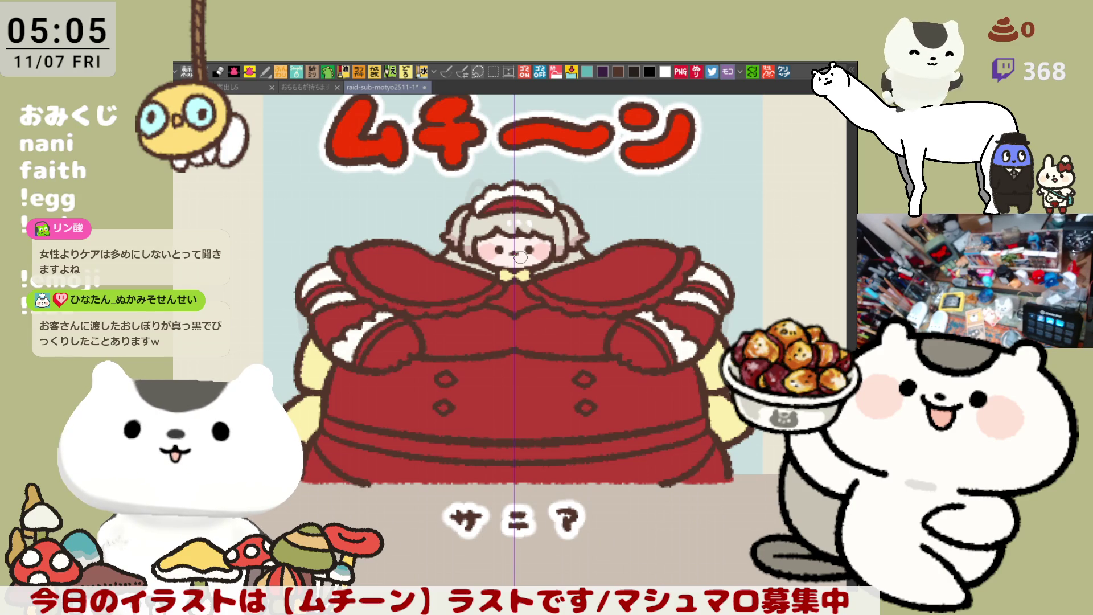
# Step: Draw a curved line beside the dress, redrawing it until the curve sits right
pyautogui.moveTo(707, 309); pyautogui.dragTo(654, 307)
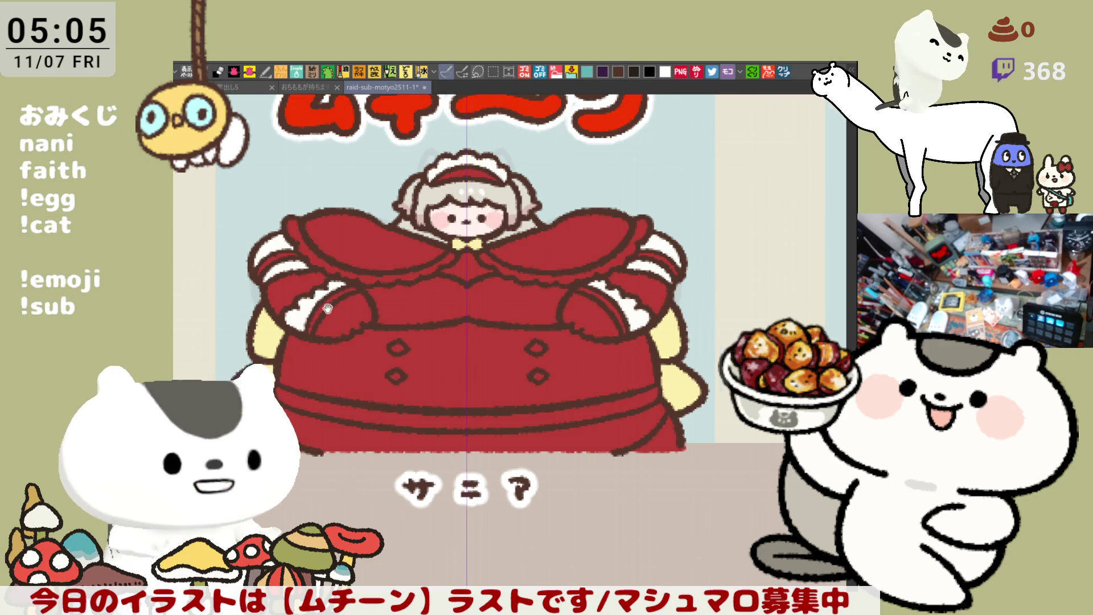
pyautogui.moveTo(321, 308); pyautogui.dragTo(365, 302)
pyautogui.moveTo(243, 359); pyautogui.dragTo(301, 298)
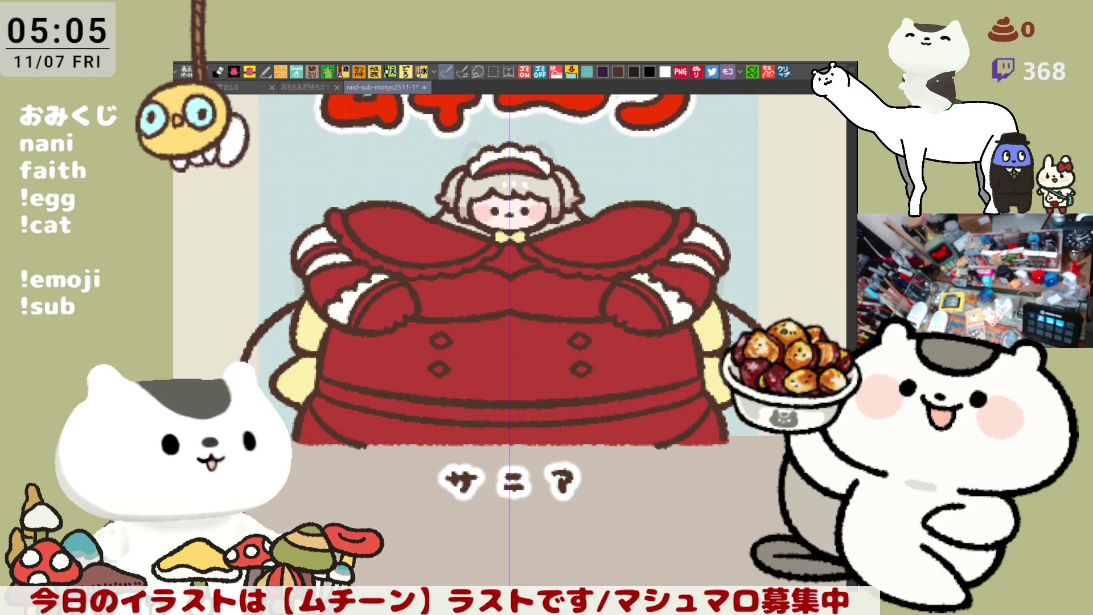
pyautogui.moveTo(245, 386); pyautogui.dragTo(298, 351)
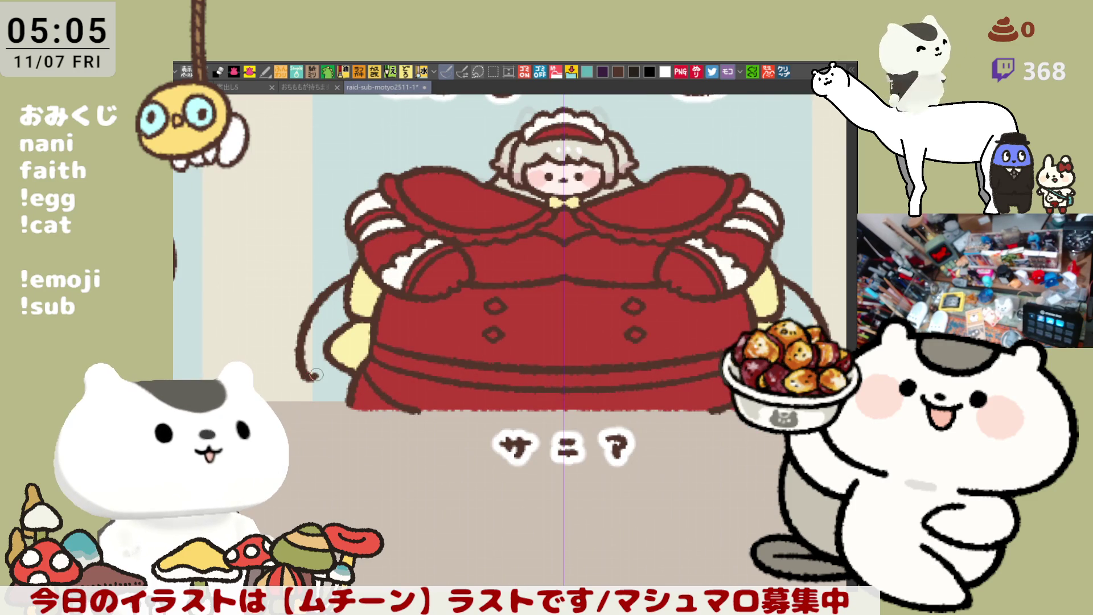
pyautogui.hotkey('ctrl', 'z')
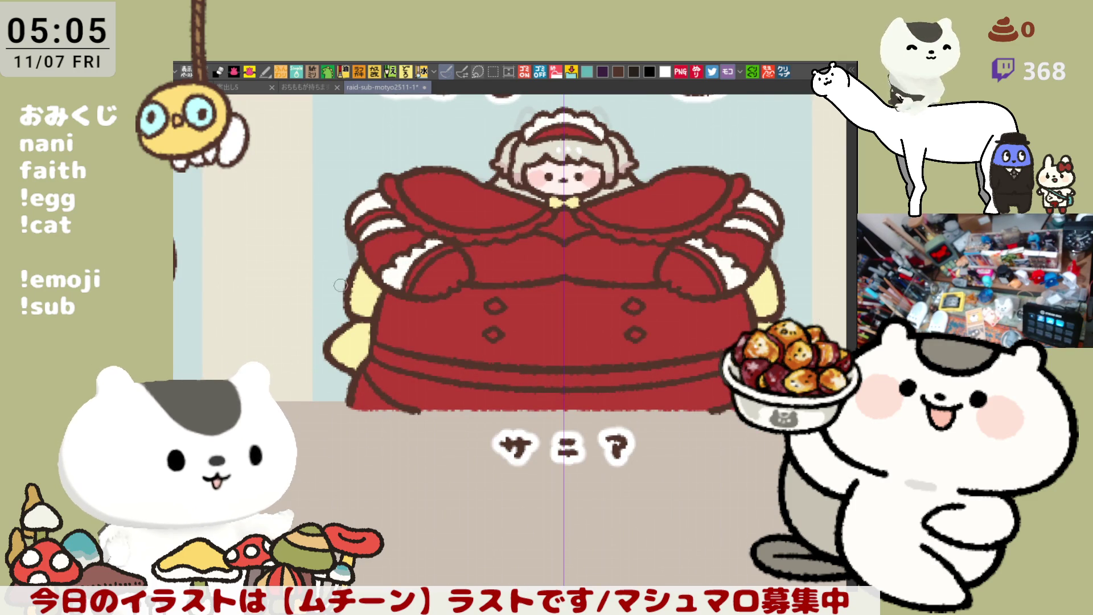
pyautogui.moveTo(357, 275); pyautogui.dragTo(342, 380)
pyautogui.hotkey('ctrl', 'z')
pyautogui.moveTo(350, 269)
pyautogui.mouseDown()
pyautogui.moveTo(342, 378)
pyautogui.moveTo(267, 364)
pyautogui.mouseUp()
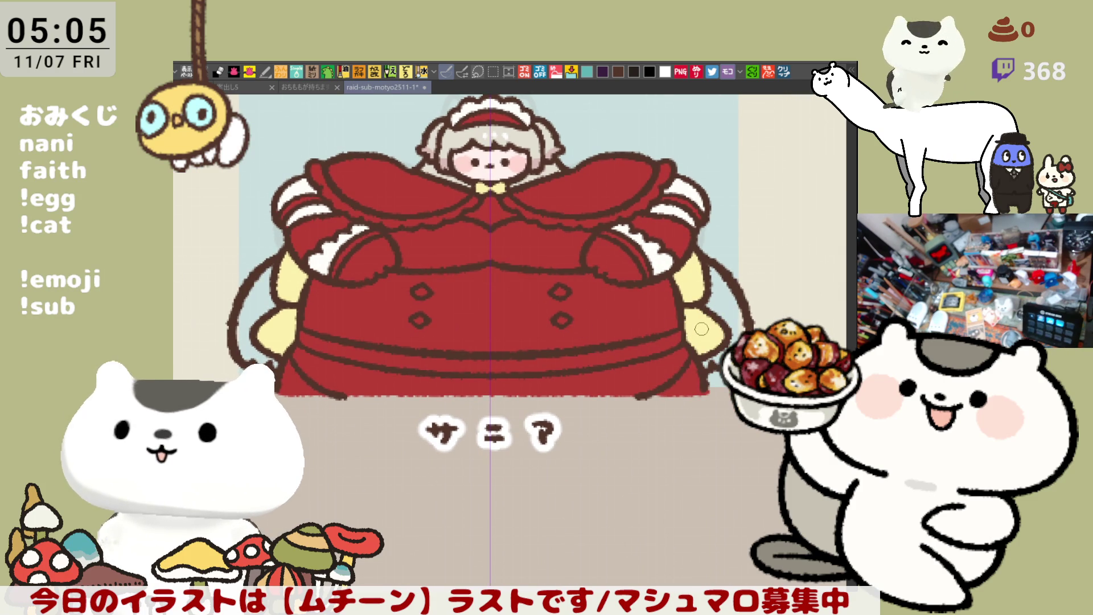
pyautogui.moveTo(659, 322); pyautogui.dragTo(696, 348)
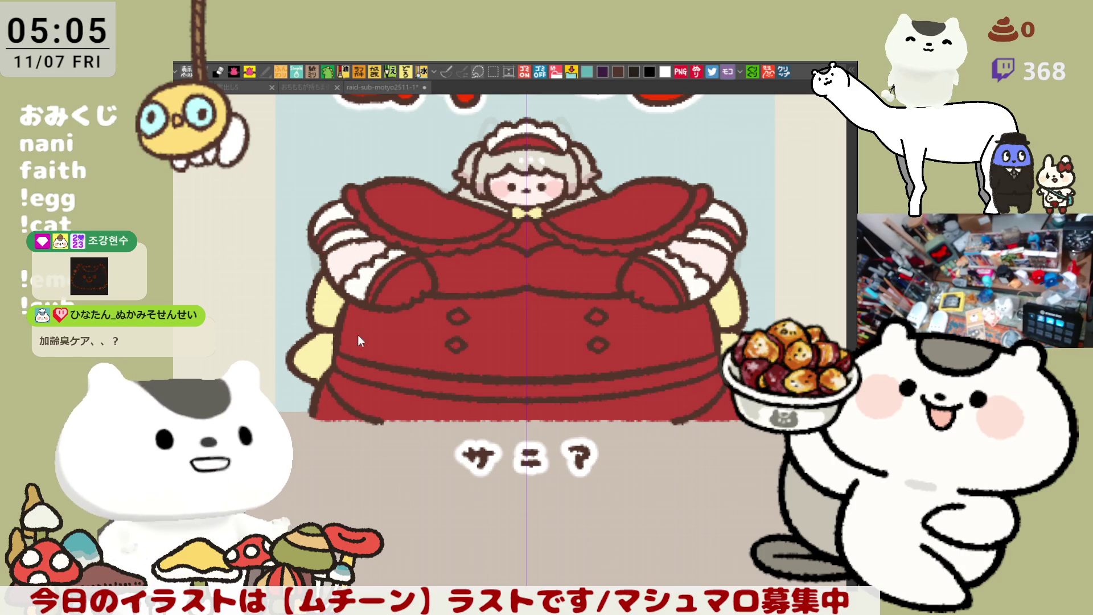
# Step: Fill the lower dress stripes and cape edge frill white, and the cape panels yellow
pyautogui.press('g')
pyautogui.click(415, 406)
pyautogui.click(439, 387)
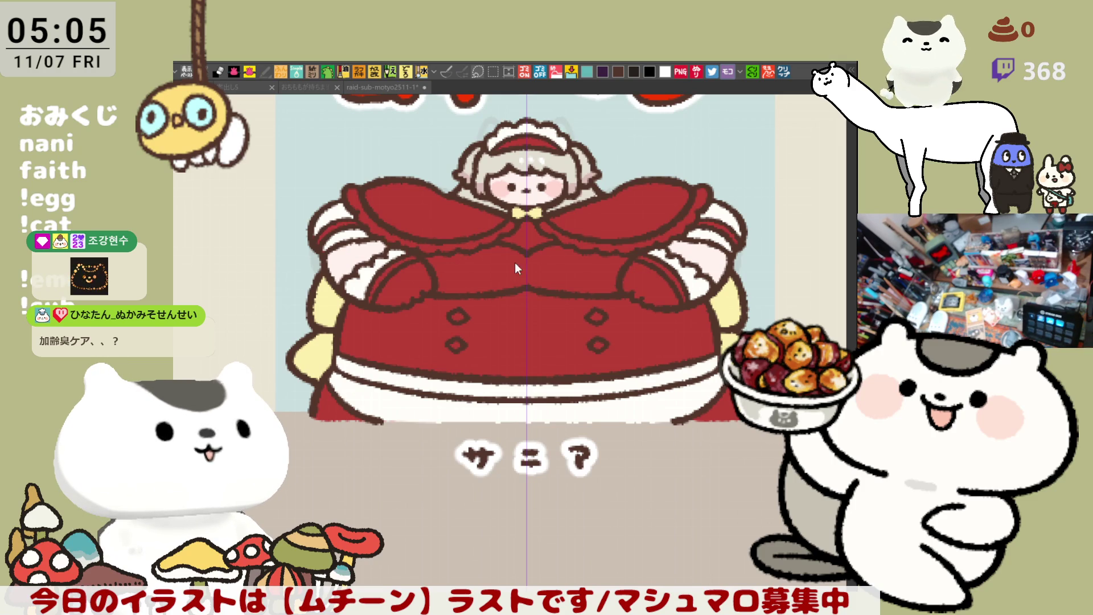
pyautogui.click(539, 228)
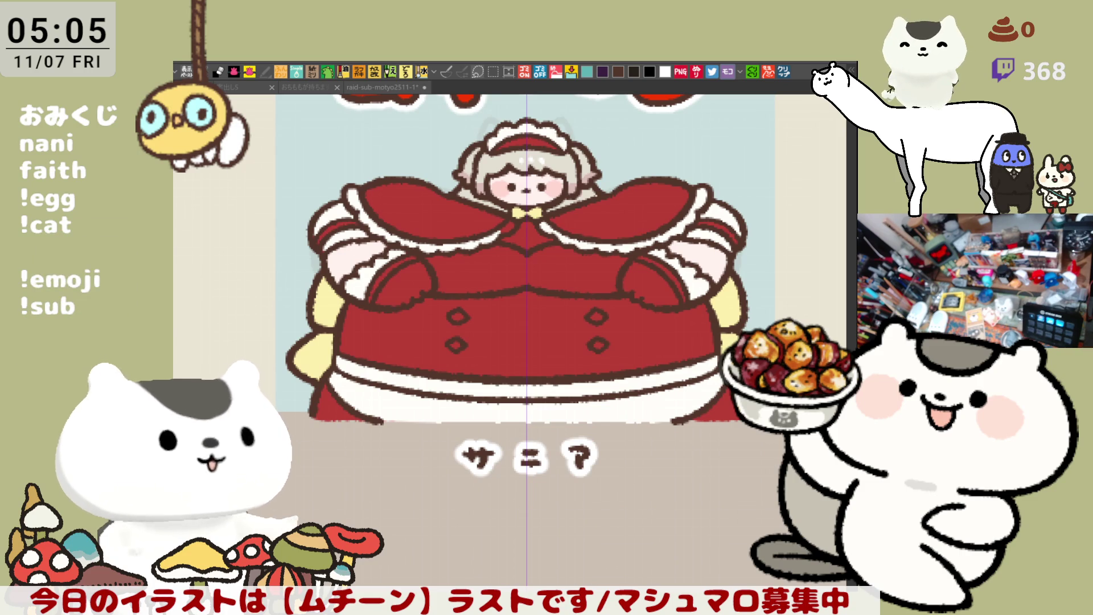
pyautogui.click(467, 214)
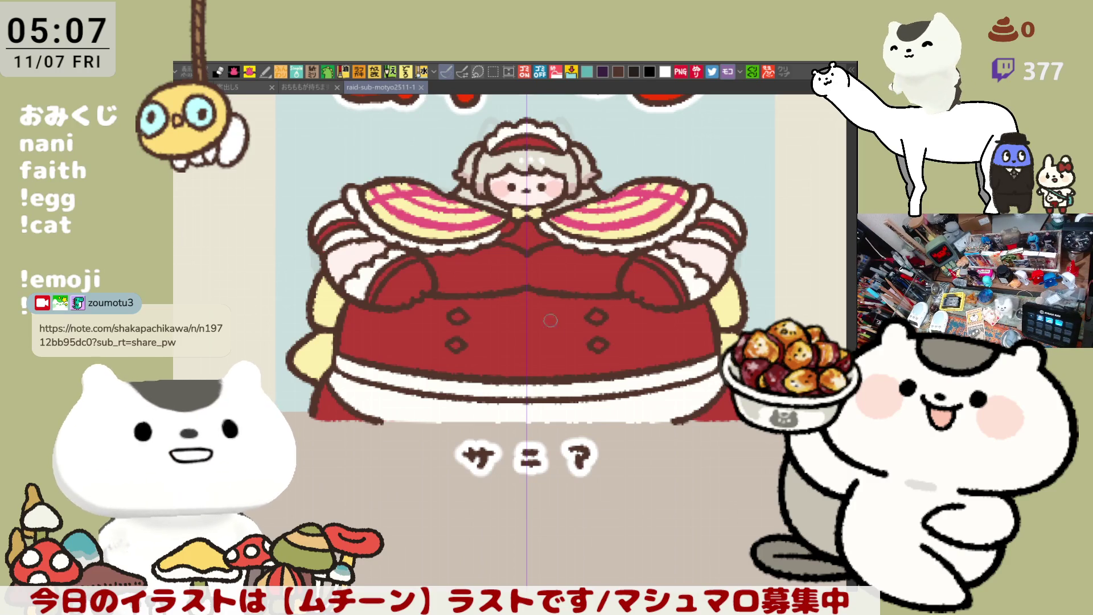
# Step: Fill the chest between the arms and the small gaps beside the right arm white
pyautogui.click(511, 265)
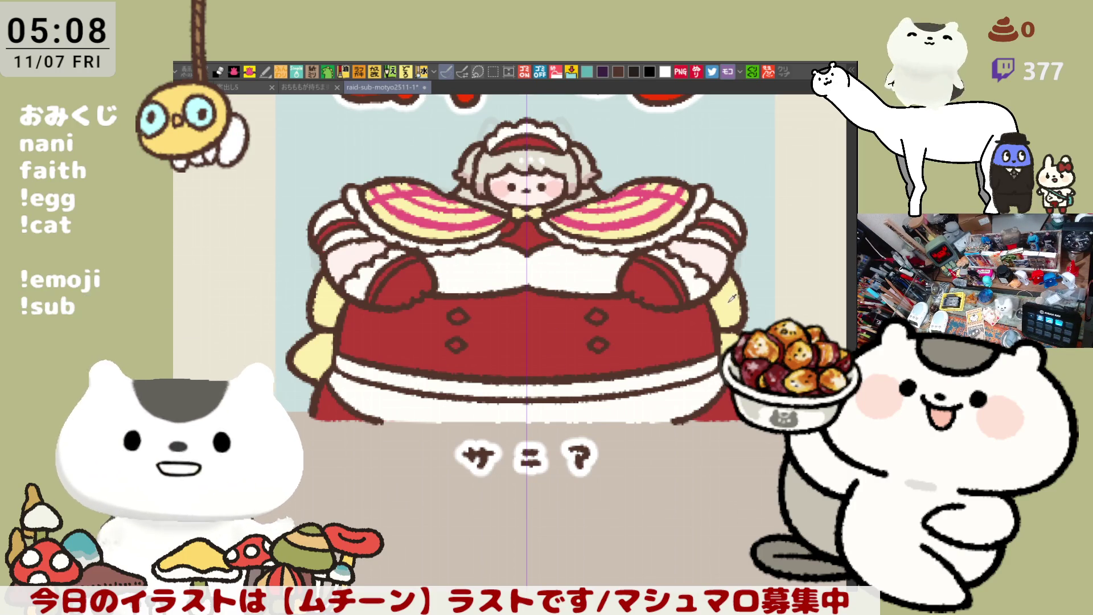
pyautogui.click(676, 272)
pyautogui.click(636, 253)
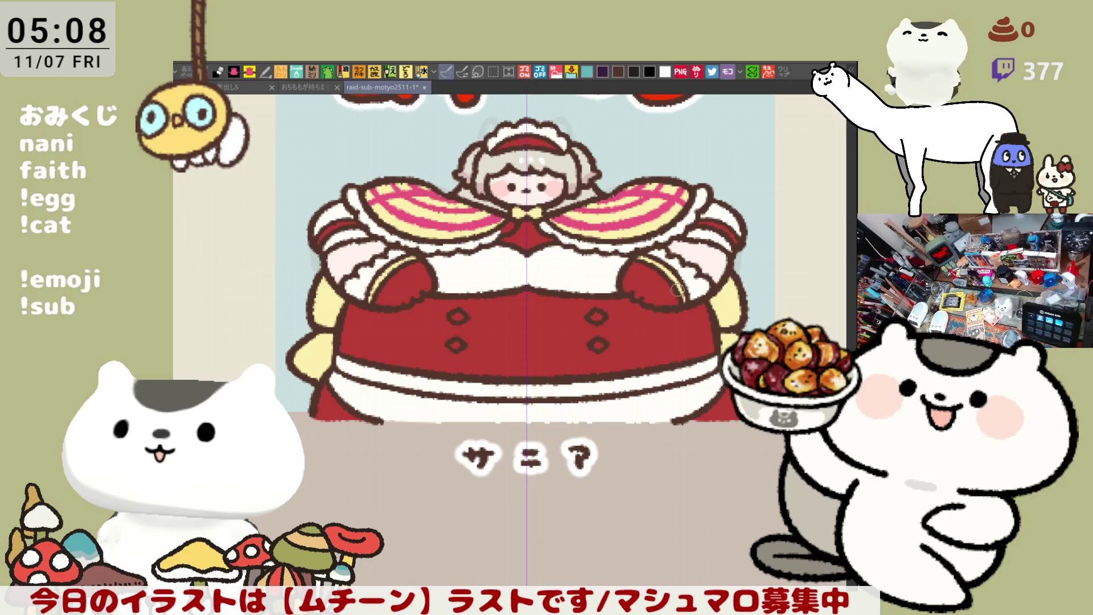
# Step: Draw diagonal pink plaid lines across the cape stripes, redrawing until they fit
pyautogui.moveTo(608, 197); pyautogui.dragTo(669, 235)
pyautogui.hotkey('ctrl', 'z')
pyautogui.moveTo(606, 194); pyautogui.dragTo(667, 230)
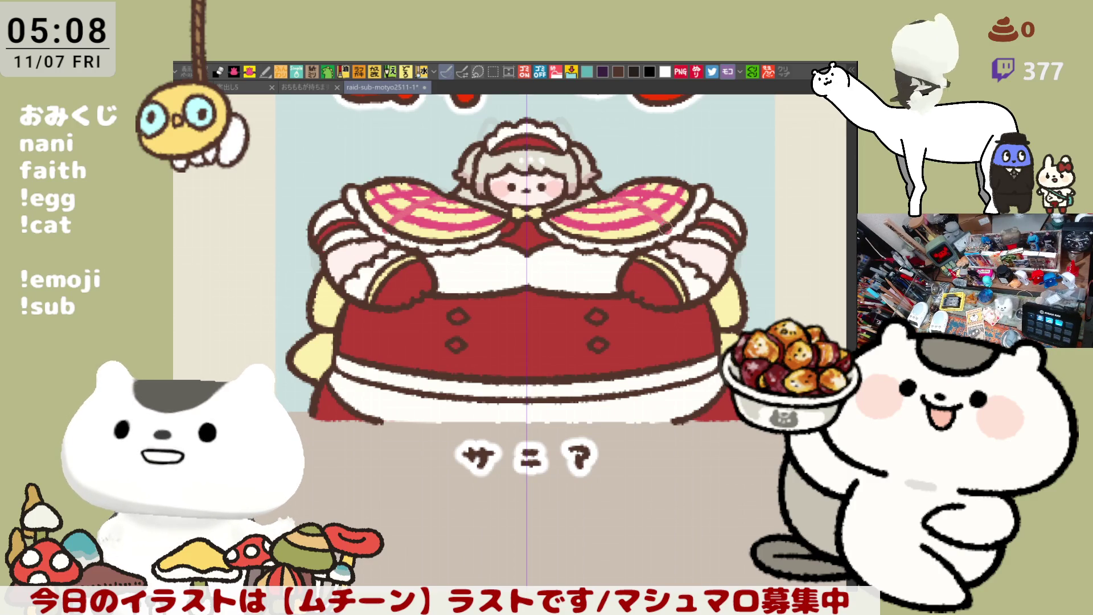
pyautogui.hotkey('ctrl', 'z')
pyautogui.moveTo(603, 192); pyautogui.dragTo(671, 233)
pyautogui.hotkey('ctrl', 'z')
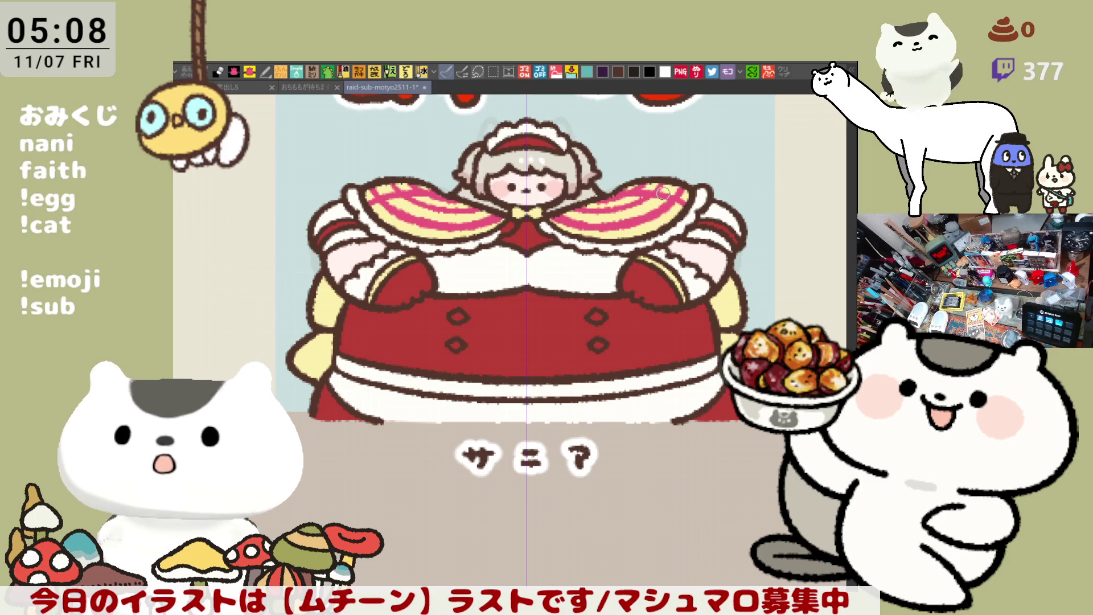
pyautogui.moveTo(603, 197); pyautogui.dragTo(663, 230)
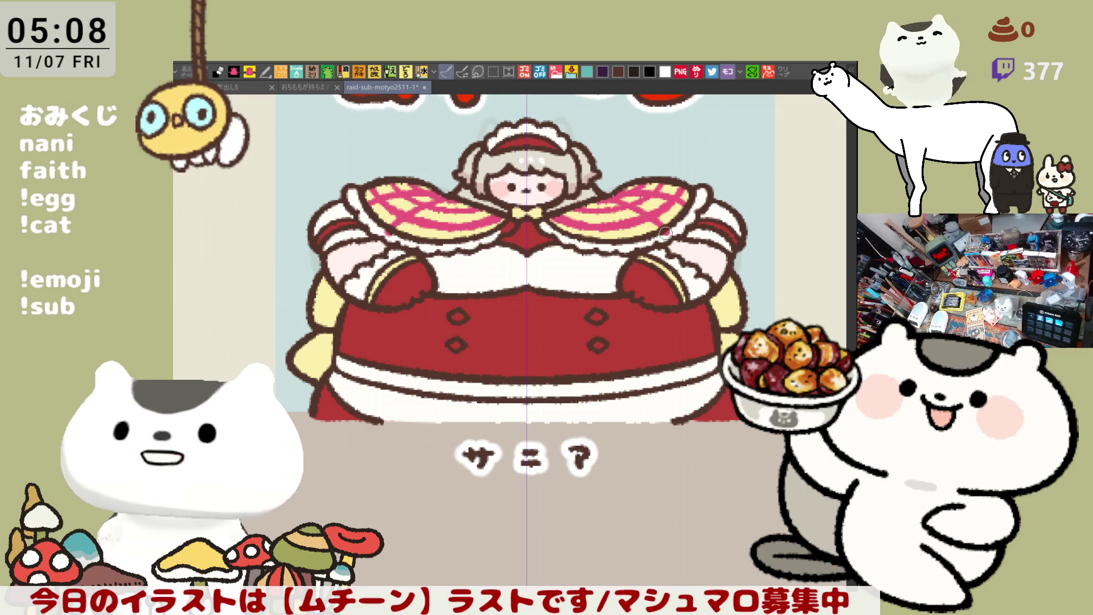
pyautogui.hotkey('ctrl', 'z')
pyautogui.moveTo(606, 194); pyautogui.dragTo(667, 226)
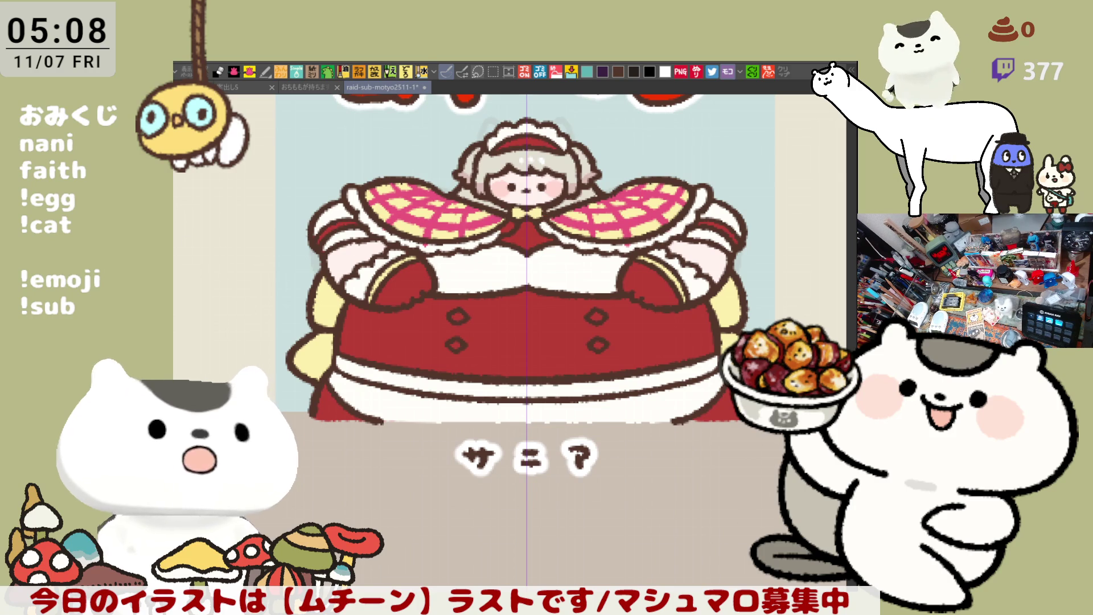
# Step: Add pink plaid lines on the yellow skirt edge with the pen
pyautogui.press('e')
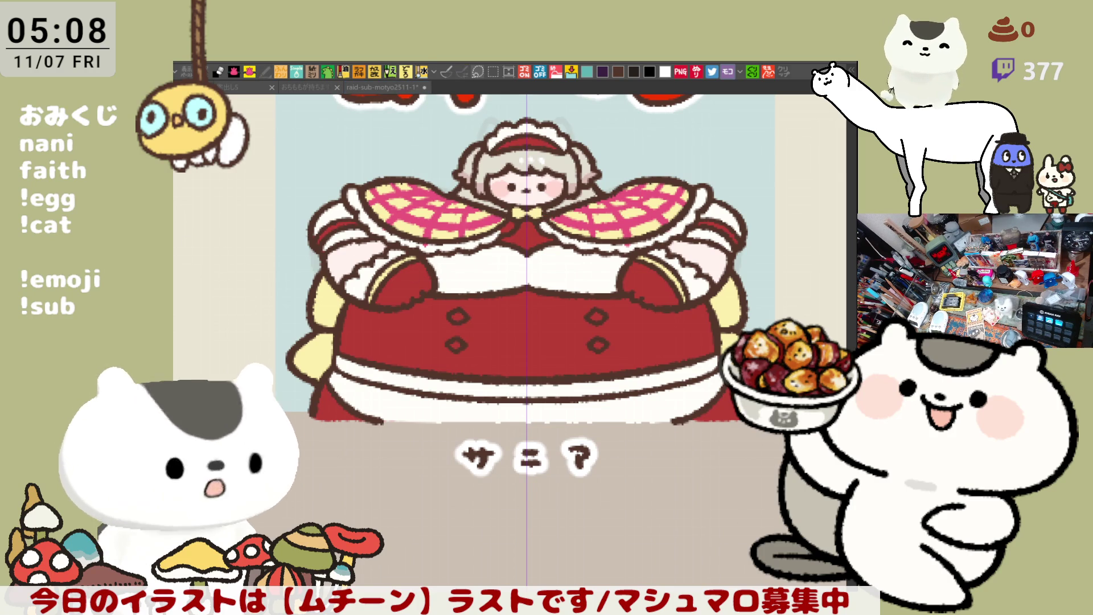
pyautogui.press('p')
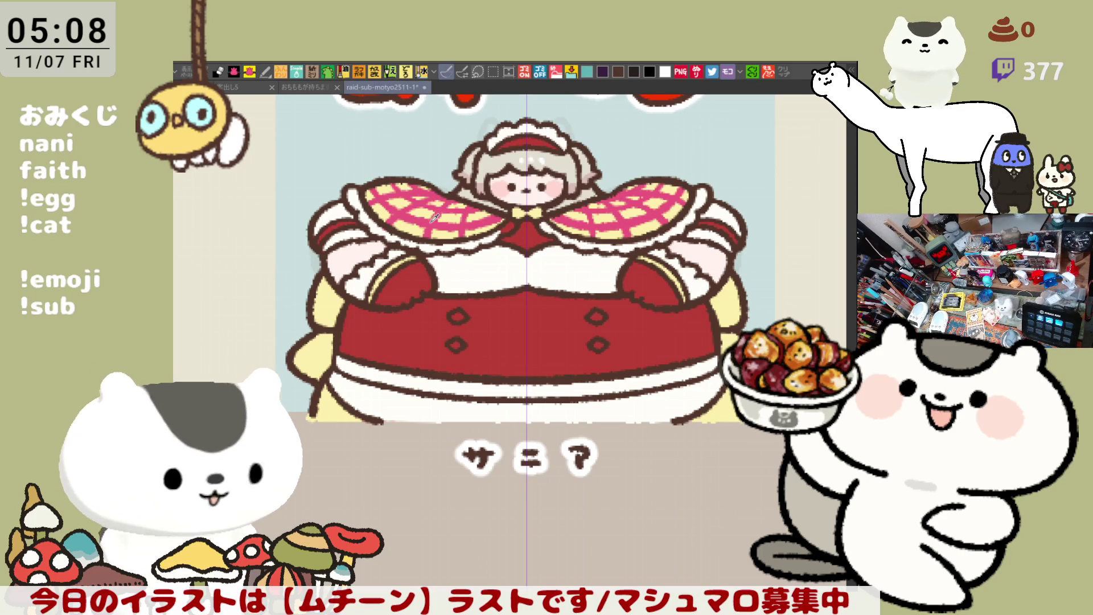
pyautogui.moveTo(335, 384)
pyautogui.mouseDown()
pyautogui.moveTo(324, 418)
pyautogui.moveTo(340, 415)
pyautogui.moveTo(337, 426)
pyautogui.moveTo(357, 415)
pyautogui.mouseUp()
pyautogui.hotkey('ctrl', 'z')
pyautogui.hotkey('ctrl', 'z')
pyautogui.hotkey('ctrl', 'z')
pyautogui.hotkey('ctrl', 'z')
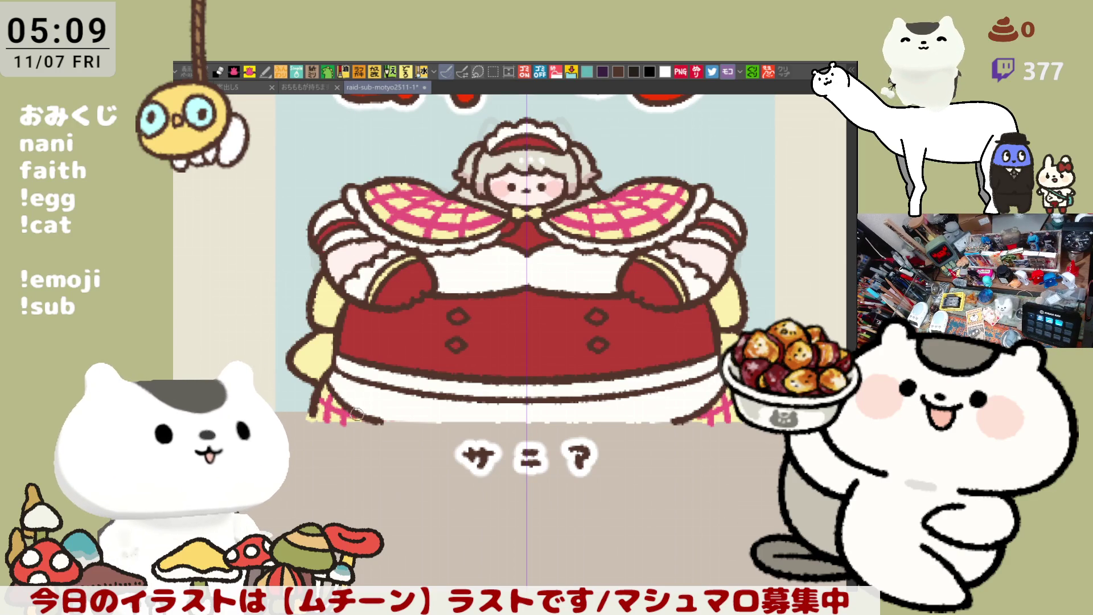
pyautogui.scroll(-3, 656, 292)
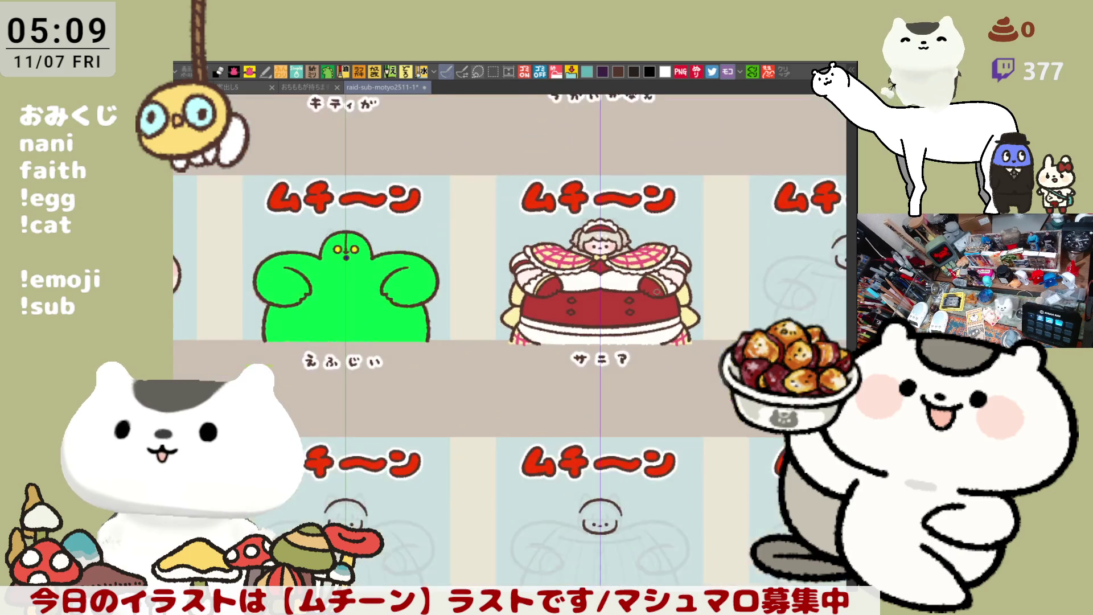
# Step: Fill the area under the bow light pink
pyautogui.scroll(-1, 656, 291)
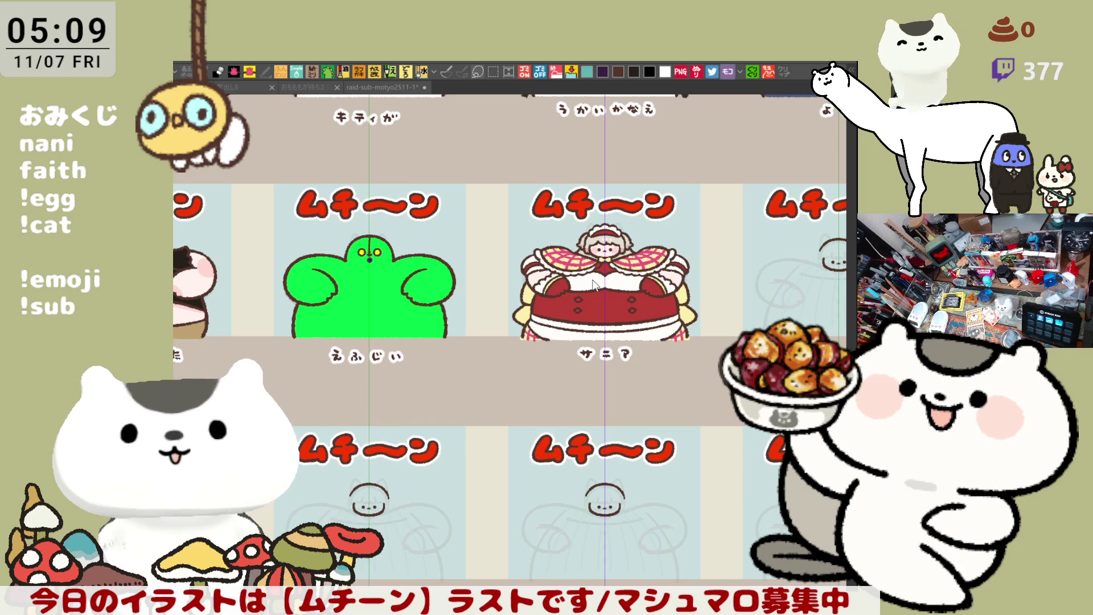
pyautogui.scroll(5, 634, 276)
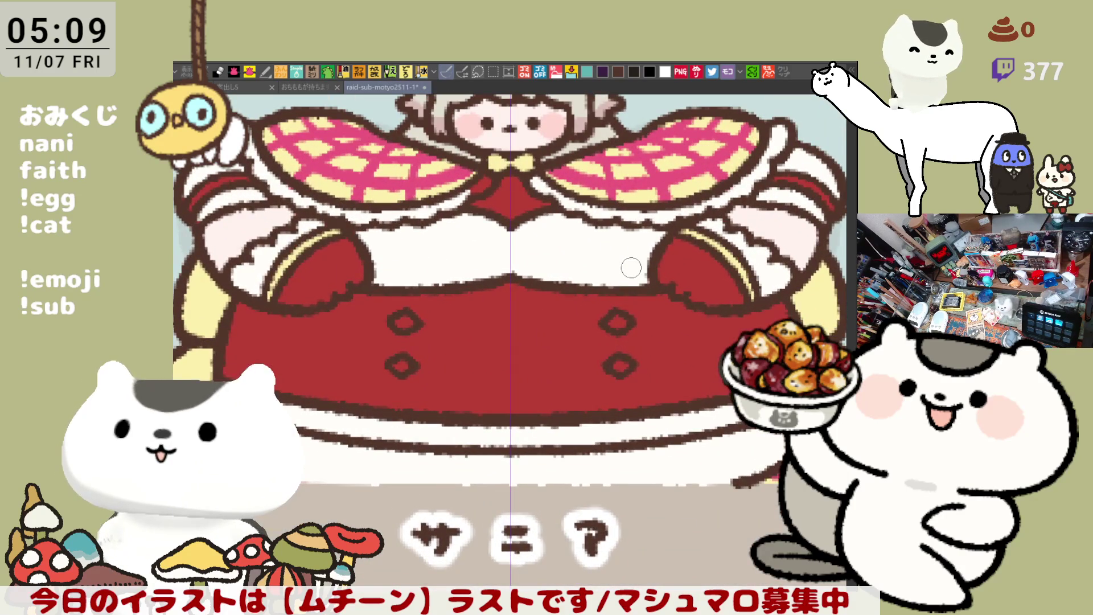
pyautogui.scroll(-3, 568, 217)
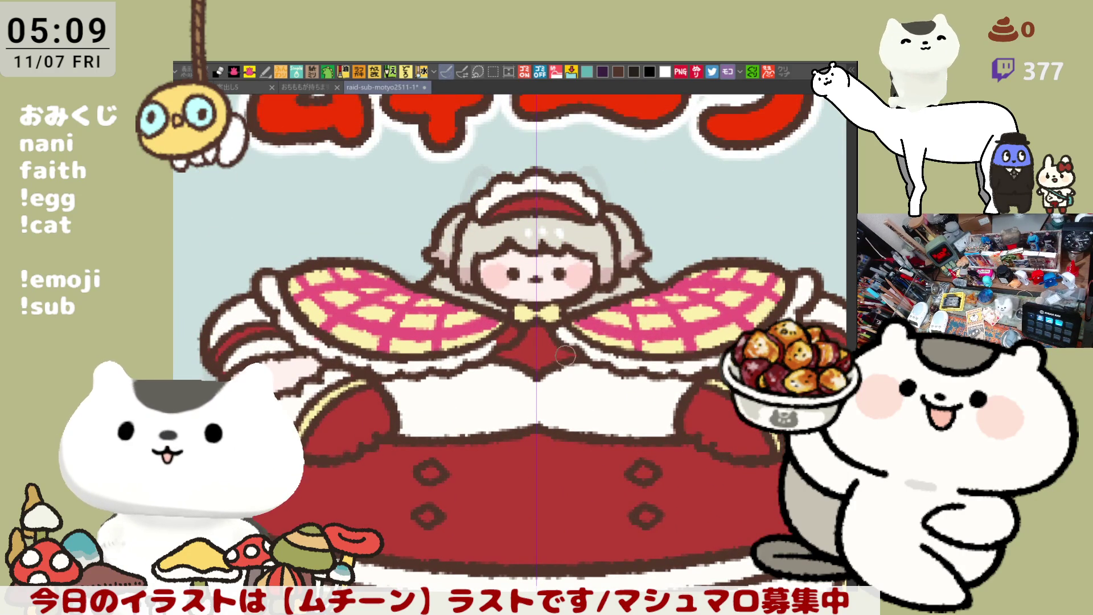
pyautogui.click(553, 348)
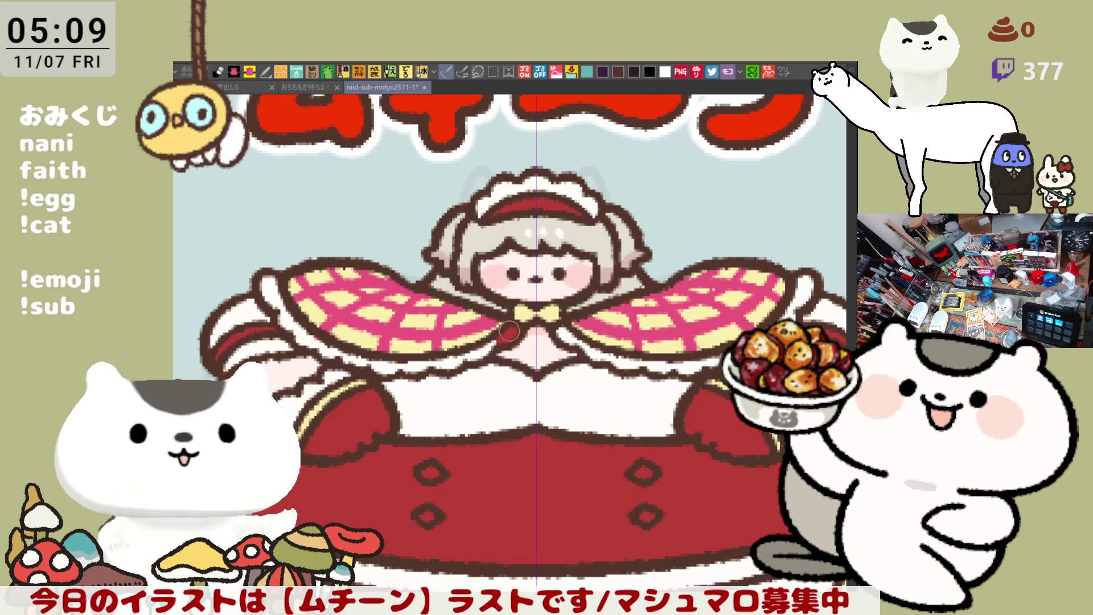
# Step: Colour the four diamond buttons on the lower dress yellow
pyautogui.moveTo(493, 407); pyautogui.dragTo(501, 307)
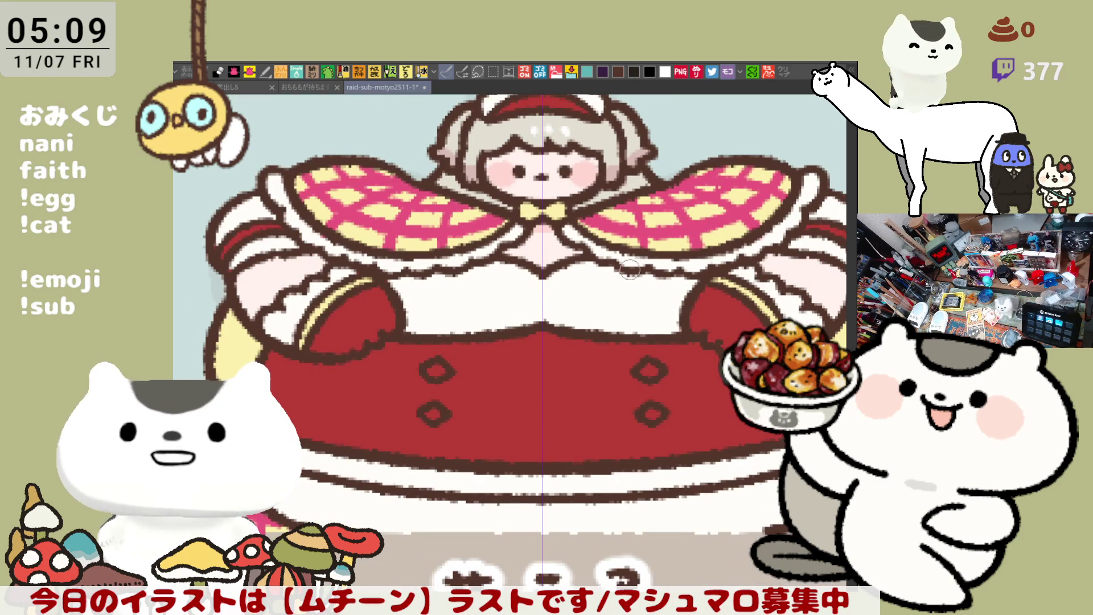
pyautogui.moveTo(428, 367); pyautogui.dragTo(441, 373)
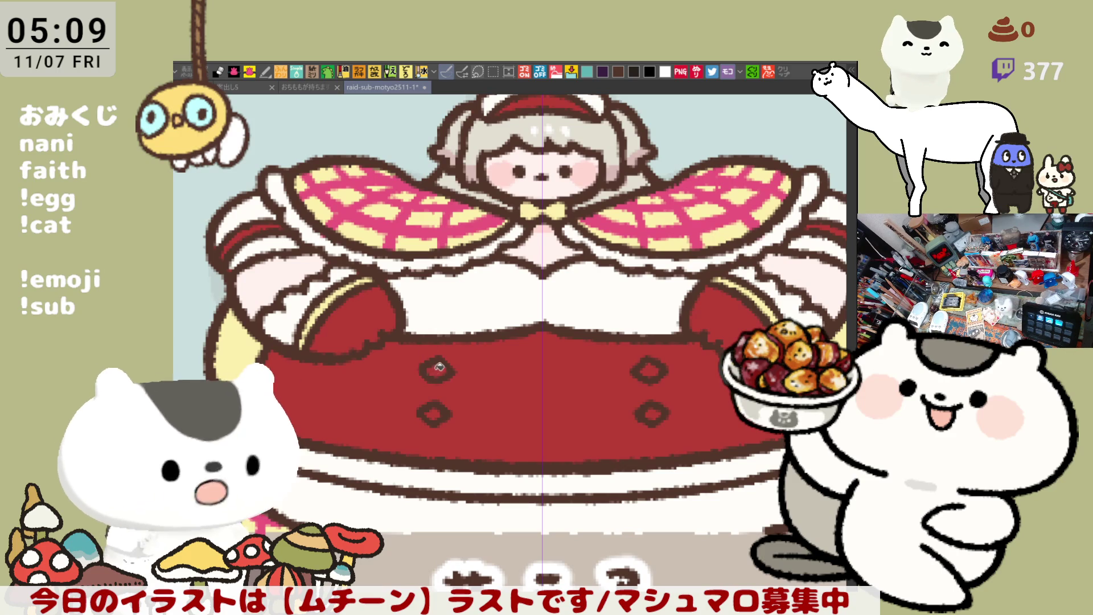
pyautogui.moveTo(428, 411); pyautogui.dragTo(447, 414)
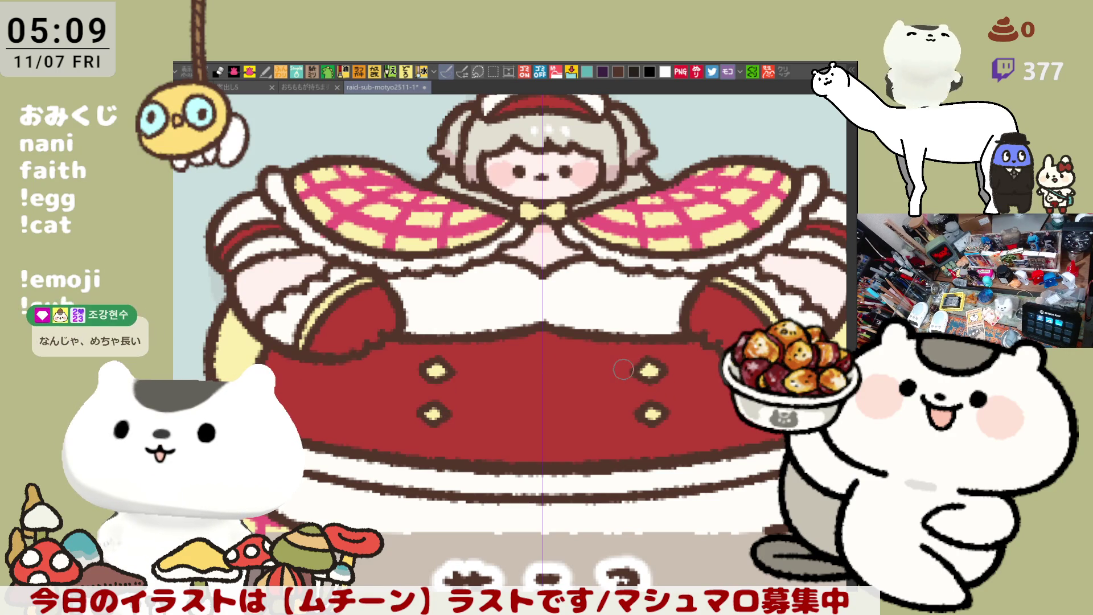
pyautogui.scroll(-1, 628, 367)
pyautogui.scroll(-2, 627, 367)
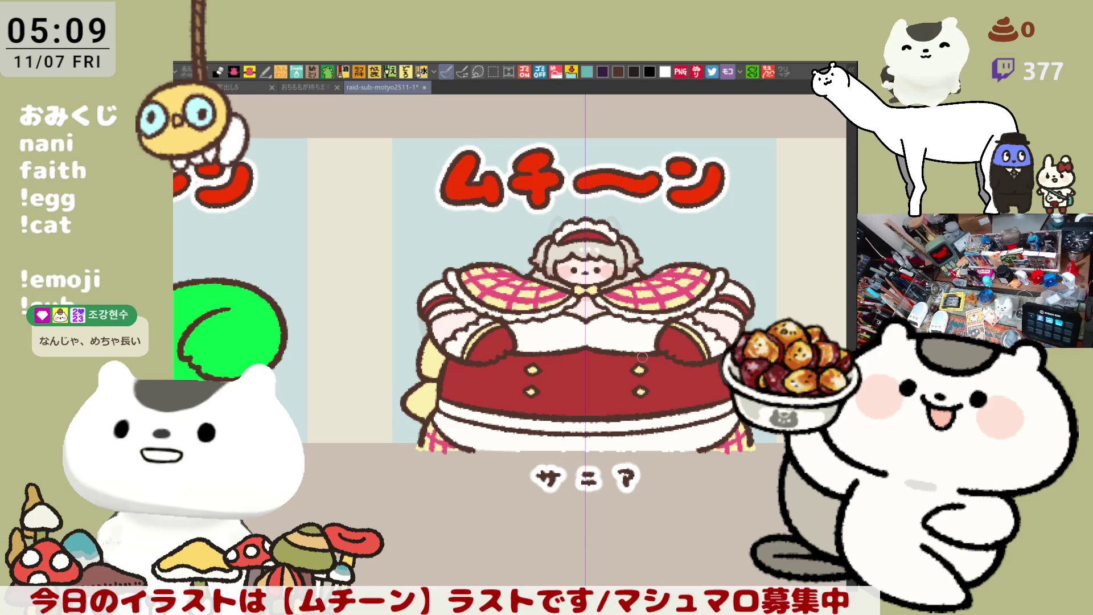
pyautogui.scroll(3, 642, 355)
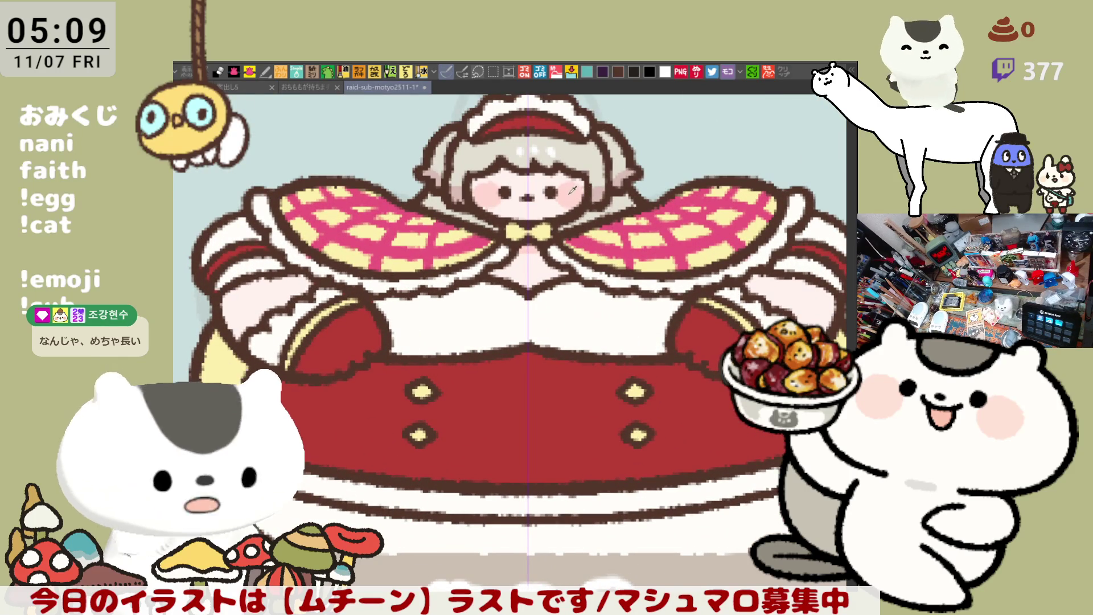
pyautogui.moveTo(630, 340); pyautogui.dragTo(617, 343)
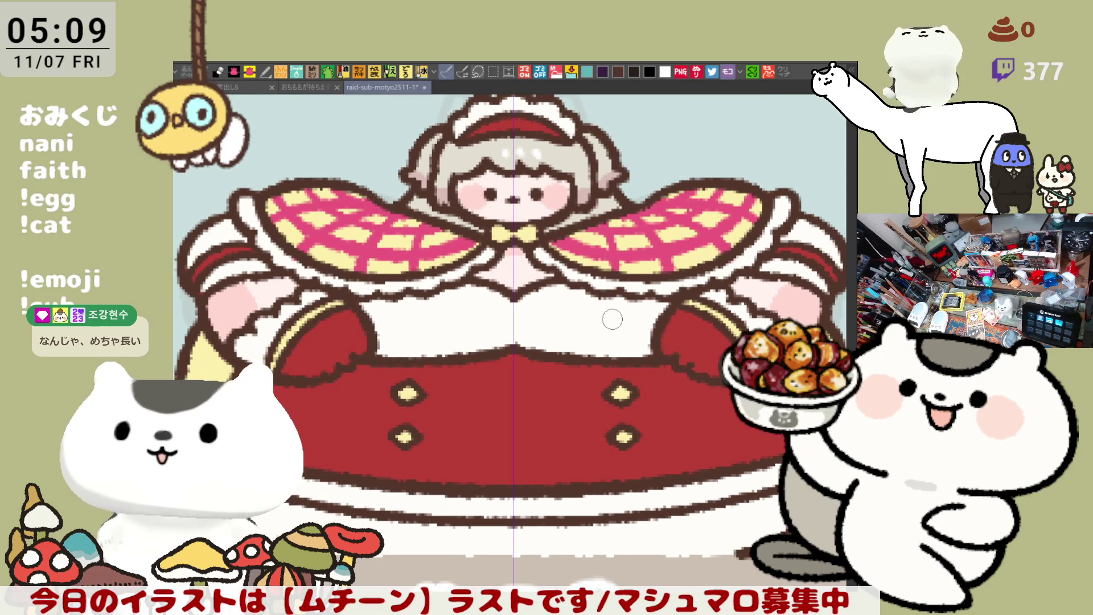
pyautogui.scroll(-4, 612, 320)
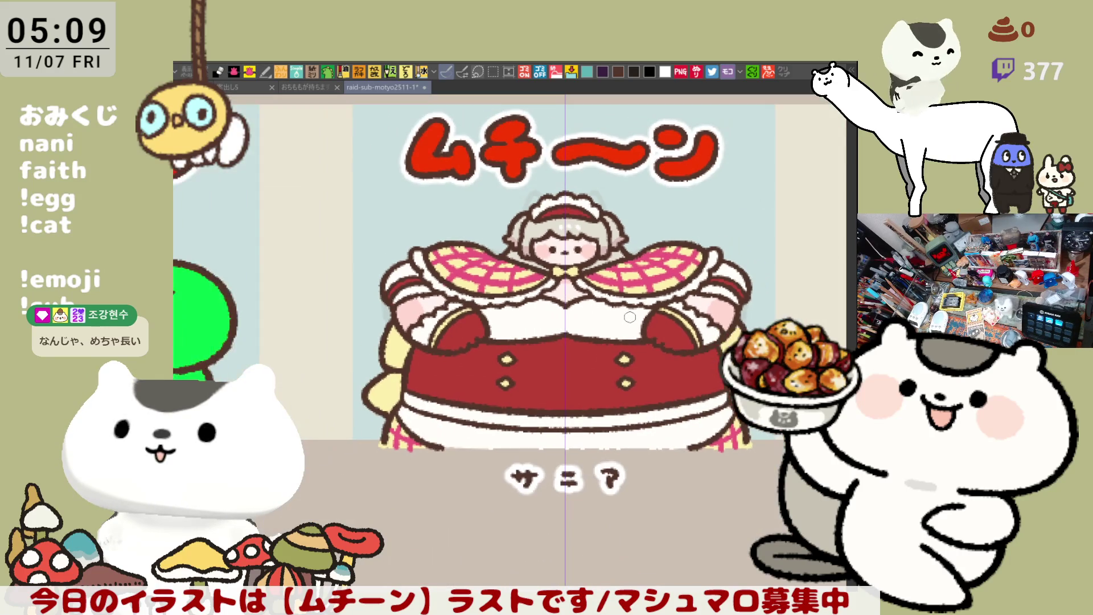
pyautogui.scroll(3, 629, 317)
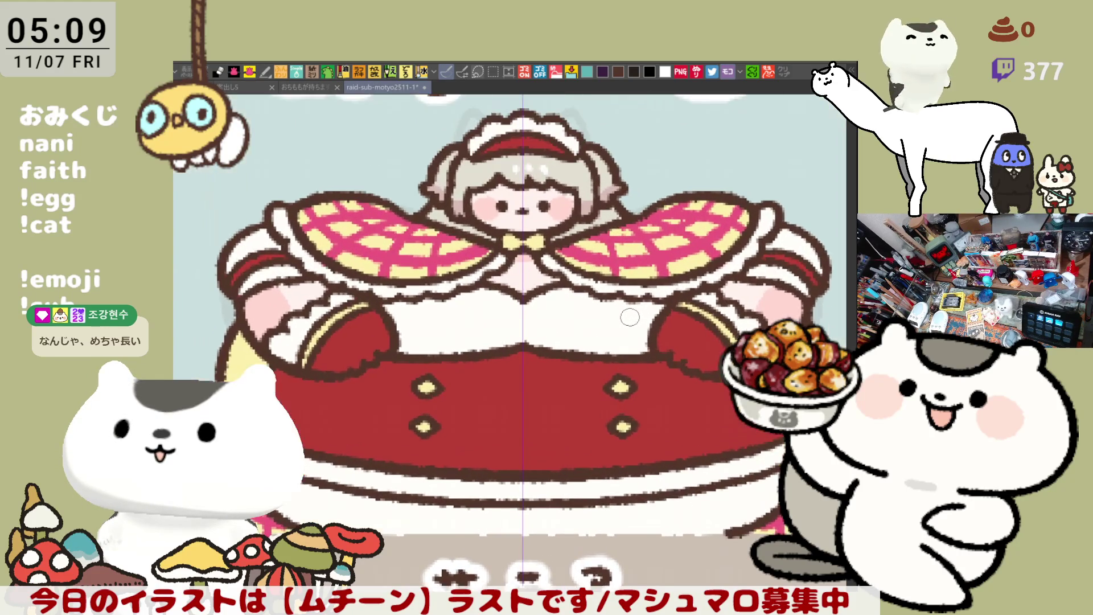
pyautogui.scroll(1, 630, 317)
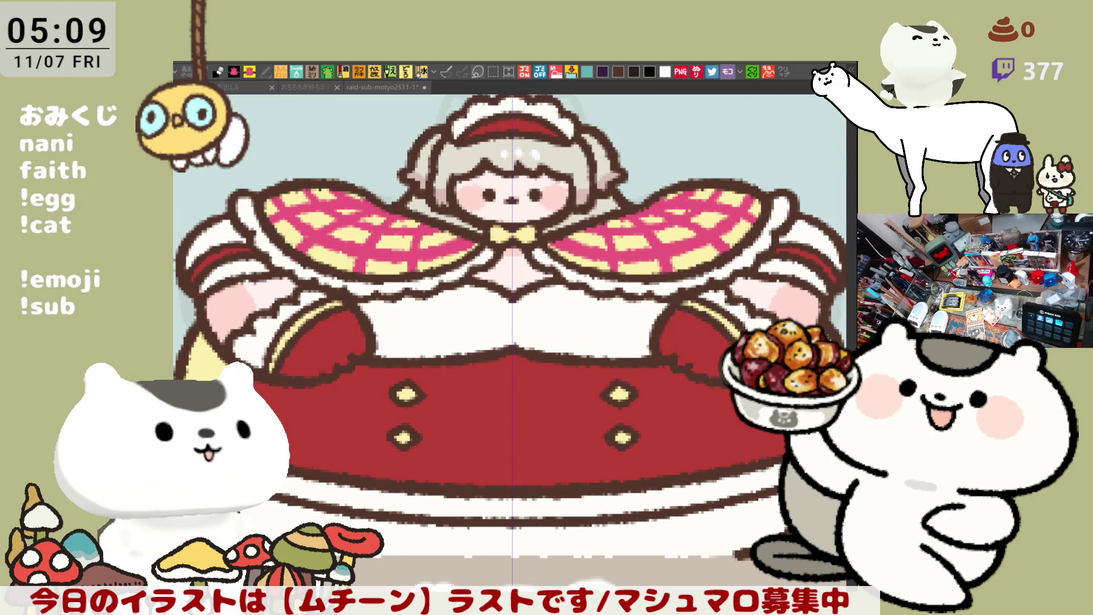
pyautogui.moveTo(220, 438); pyautogui.dragTo(361, 345)
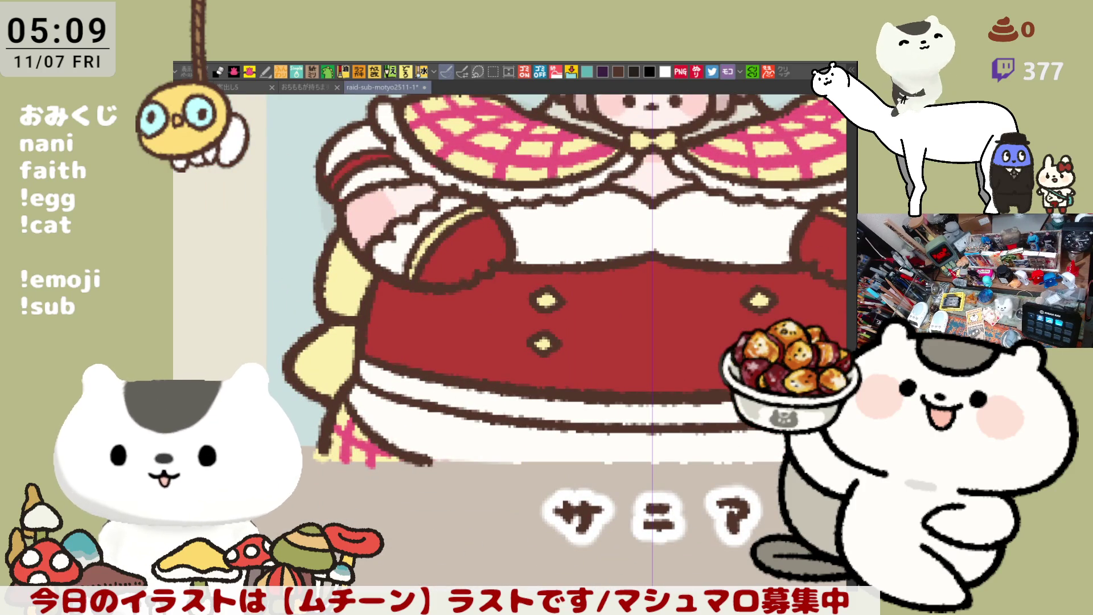
pyautogui.moveTo(361, 360)
pyautogui.mouseDown()
pyautogui.moveTo(335, 383)
pyautogui.moveTo(342, 392)
pyautogui.moveTo(334, 383)
pyautogui.mouseUp()
pyautogui.hotkey('ctrl', 'z')
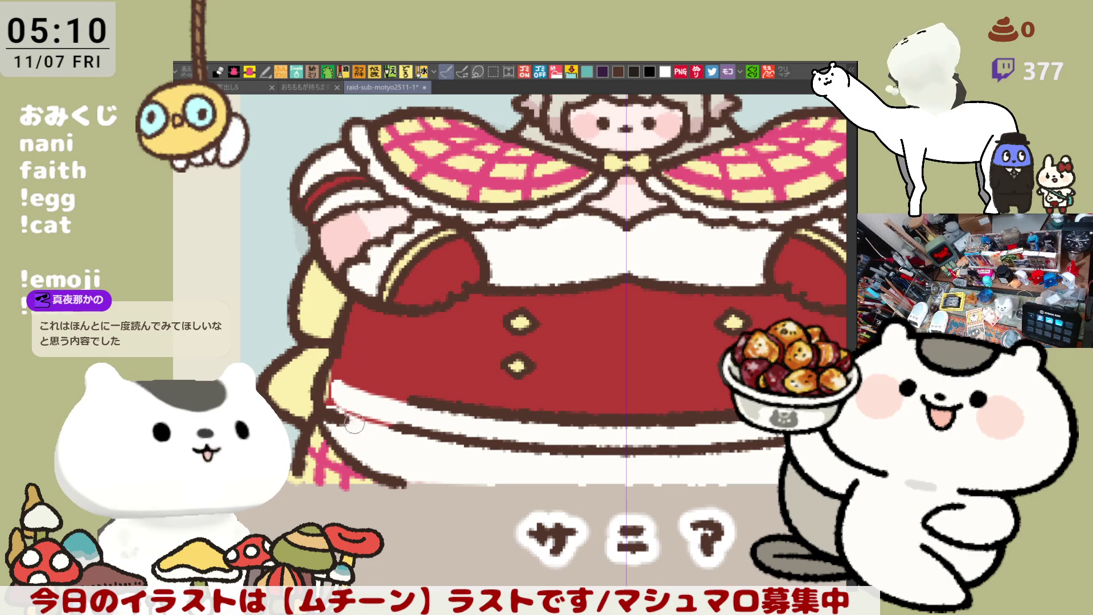
# Step: Draw a thicker brown line joining the two hems on the skirt's left side
pyautogui.moveTo(350, 399); pyautogui.dragTo(268, 379)
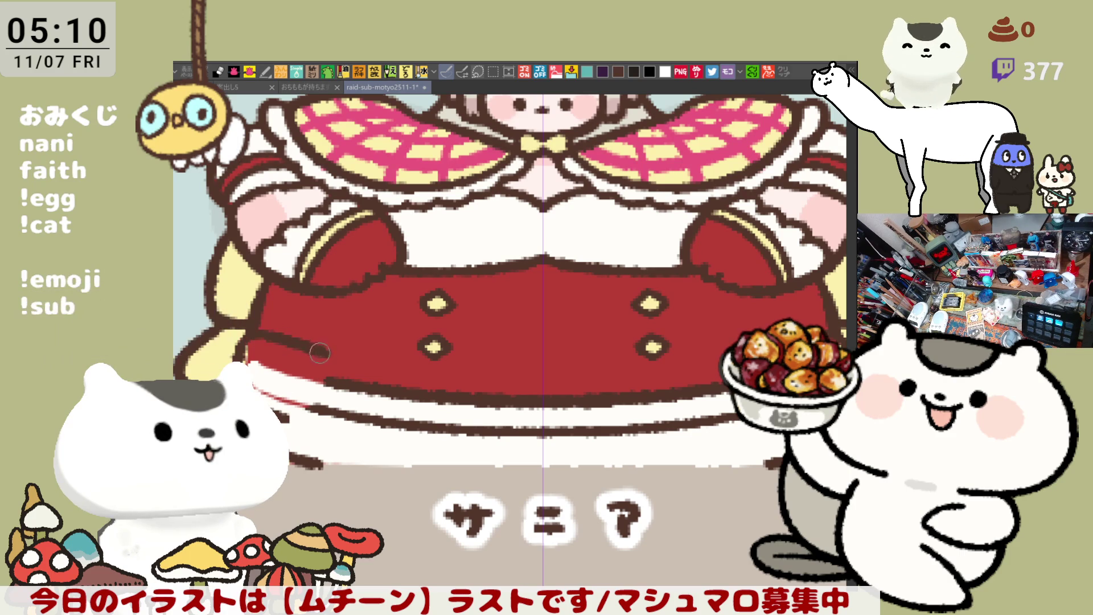
pyautogui.moveTo(344, 355)
pyautogui.mouseDown()
pyautogui.moveTo(327, 352)
pyautogui.moveTo(323, 417)
pyautogui.mouseUp()
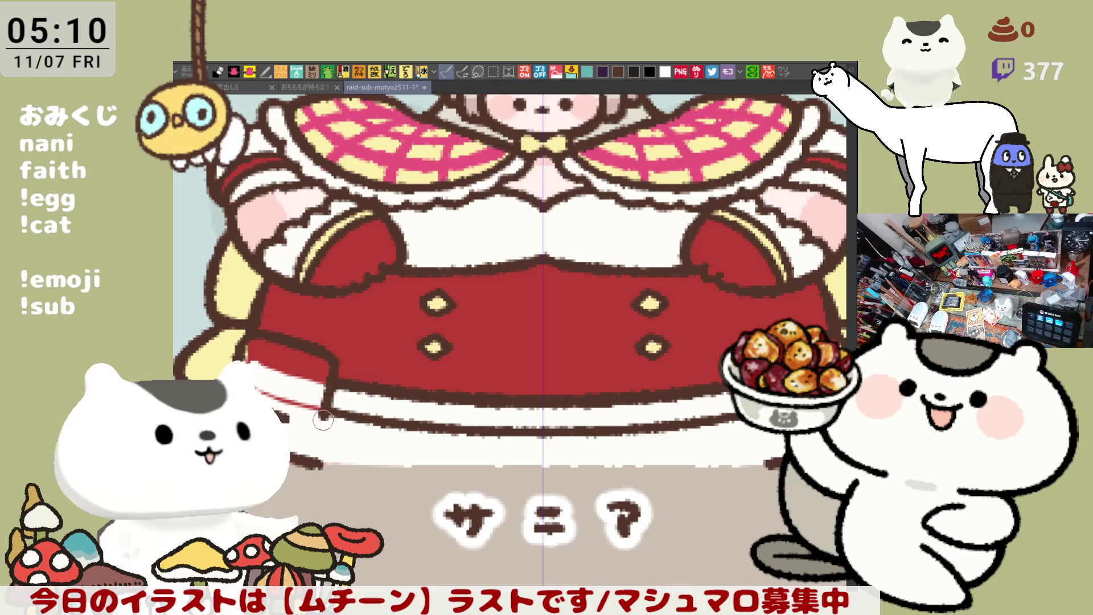
pyautogui.hotkey('ctrl', 'z')
pyautogui.moveTo(335, 347); pyautogui.dragTo(320, 419)
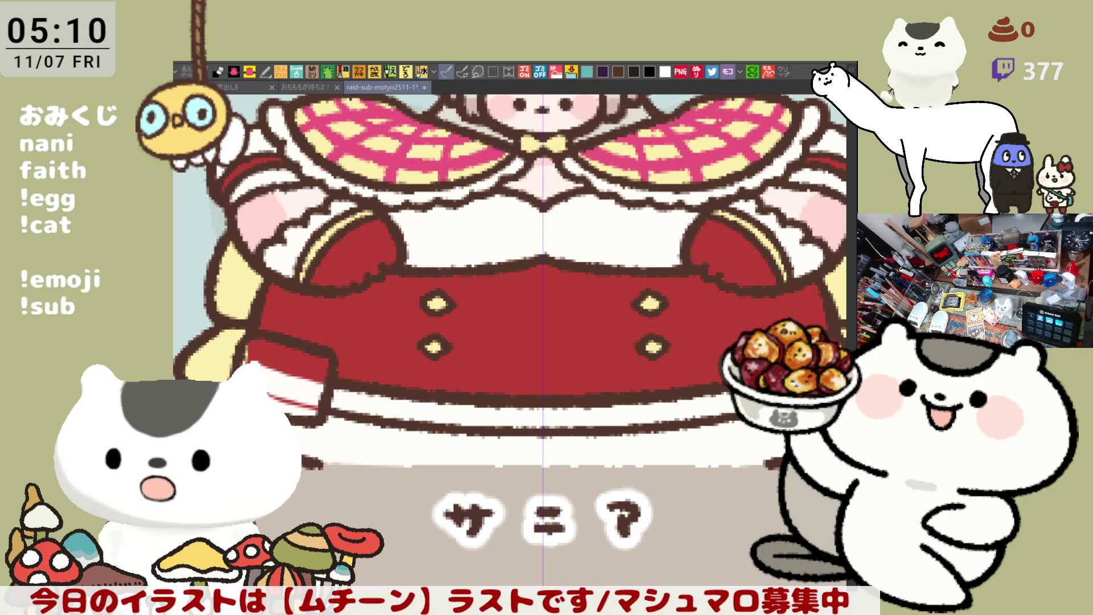
# Step: Block in a white pouch over the left hem and draw its brown flap line
pyautogui.moveTo(319, 381)
pyautogui.mouseDown()
pyautogui.moveTo(296, 370)
pyautogui.moveTo(300, 349)
pyautogui.mouseUp()
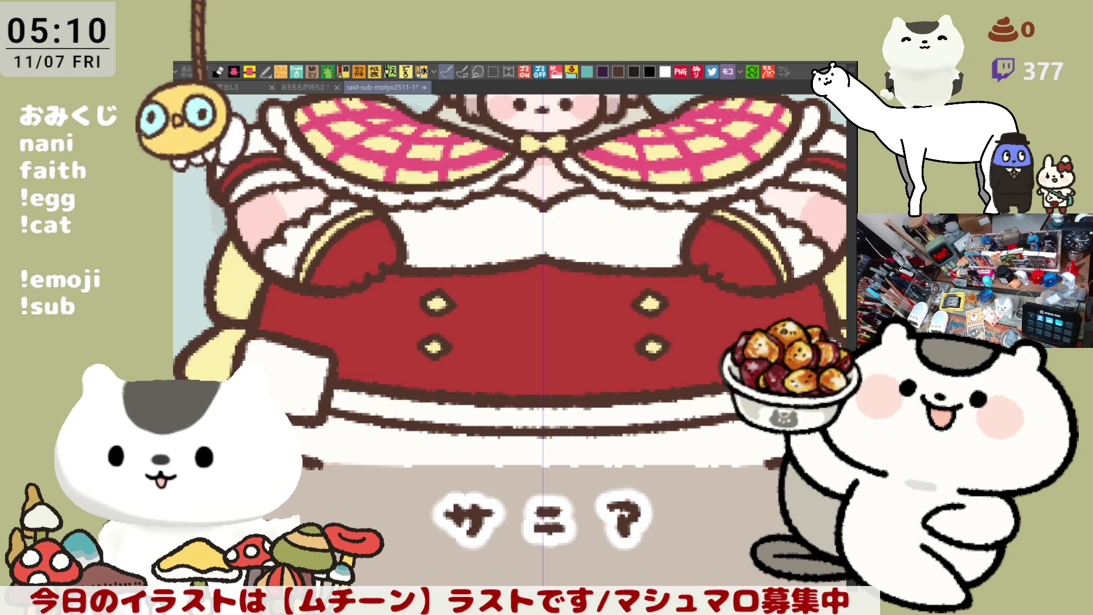
pyautogui.moveTo(324, 341); pyautogui.dragTo(342, 393)
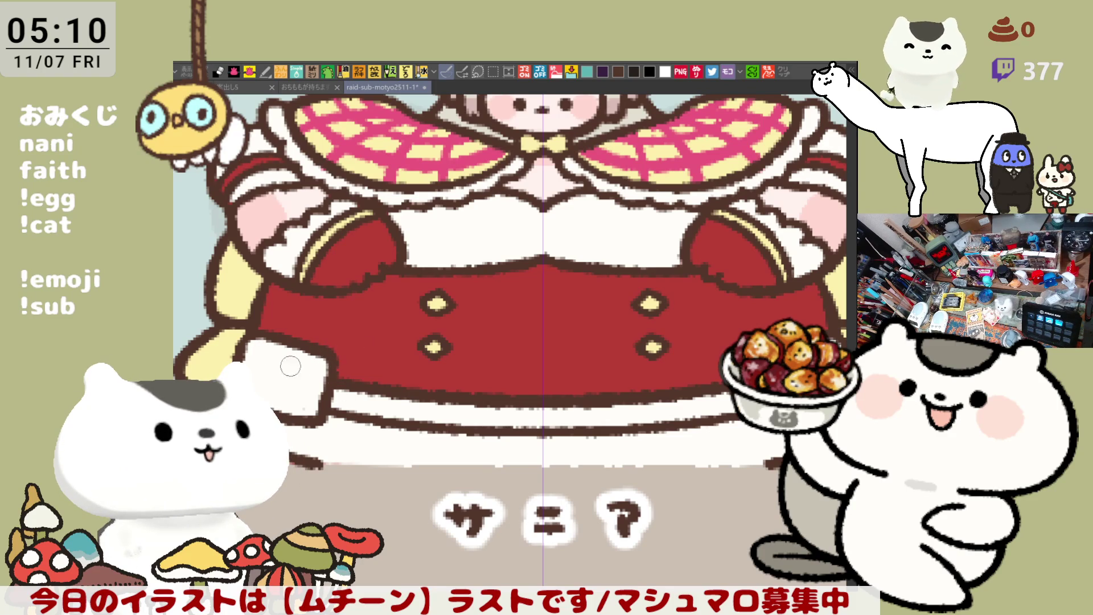
pyautogui.moveTo(332, 358); pyautogui.dragTo(313, 363)
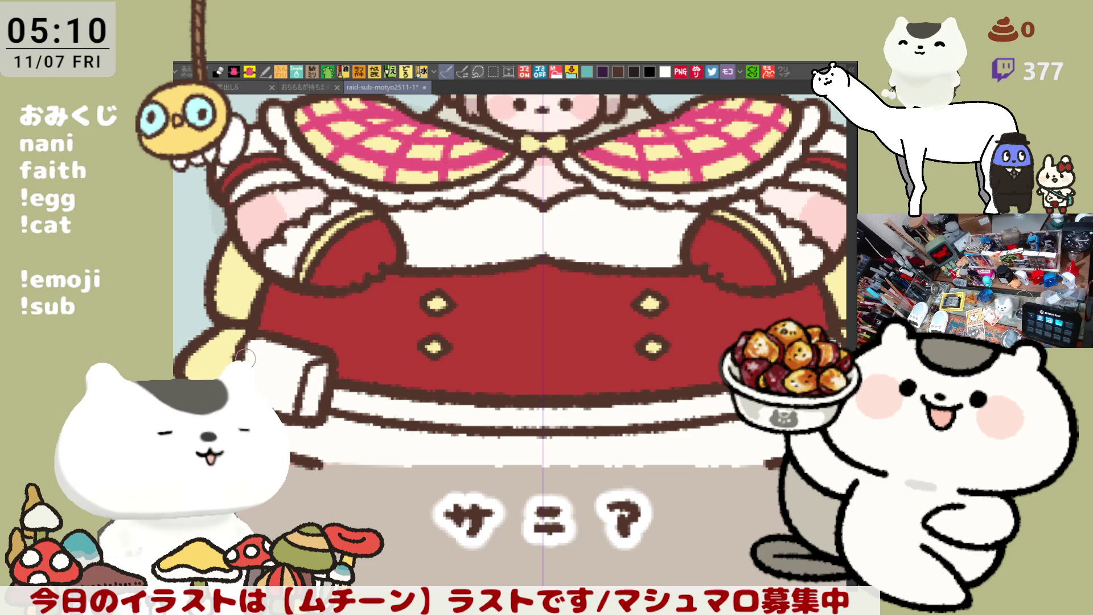
pyautogui.moveTo(249, 385); pyautogui.dragTo(306, 367)
pyautogui.hotkey('ctrl', 'z')
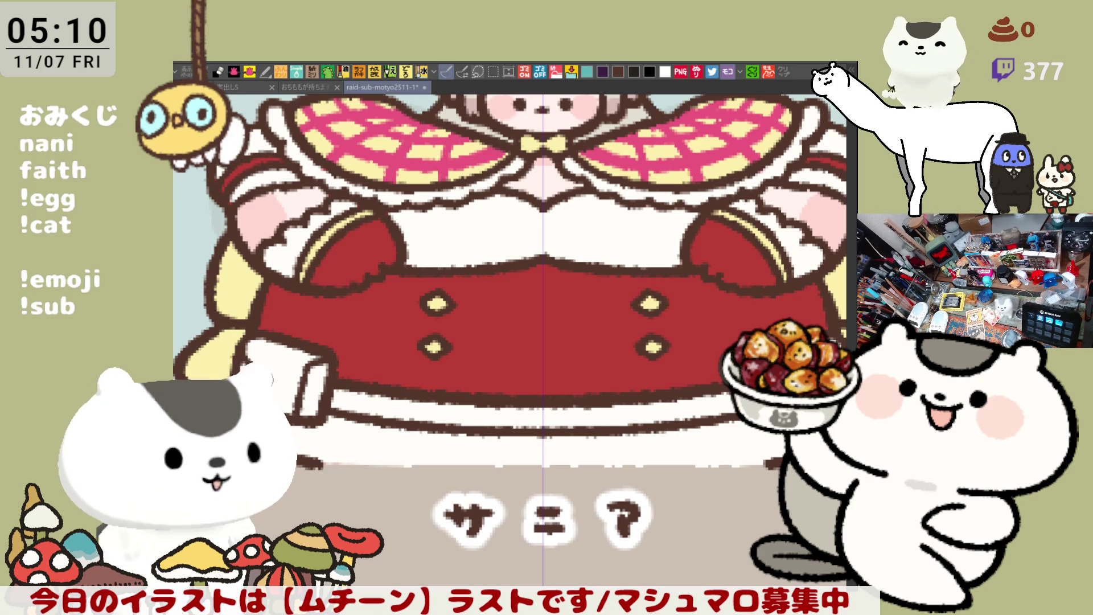
pyautogui.moveTo(250, 361); pyautogui.dragTo(311, 367)
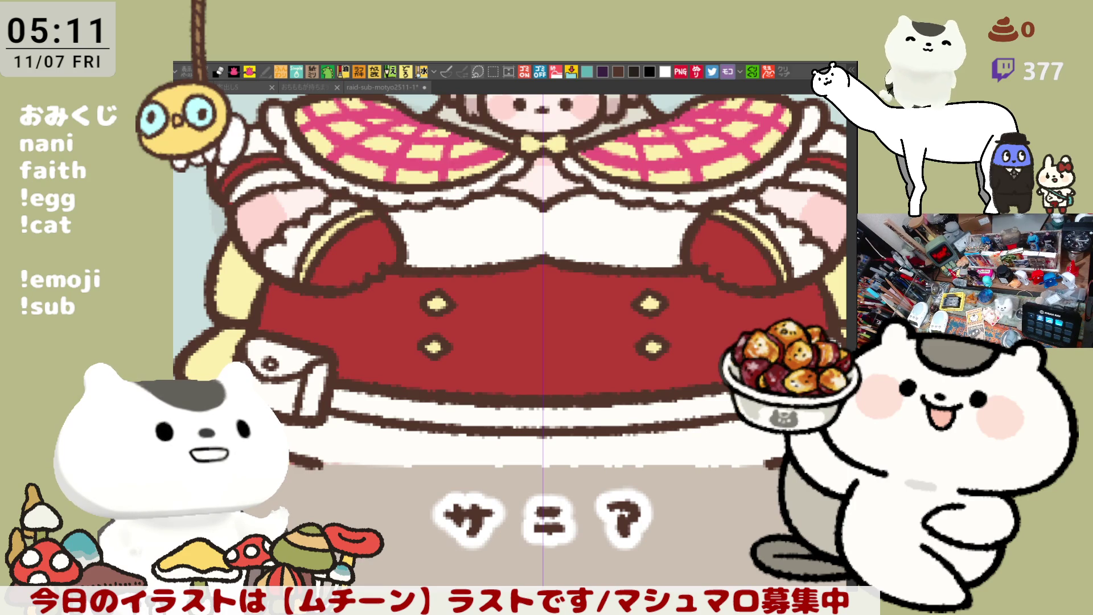
pyautogui.click(340, 341)
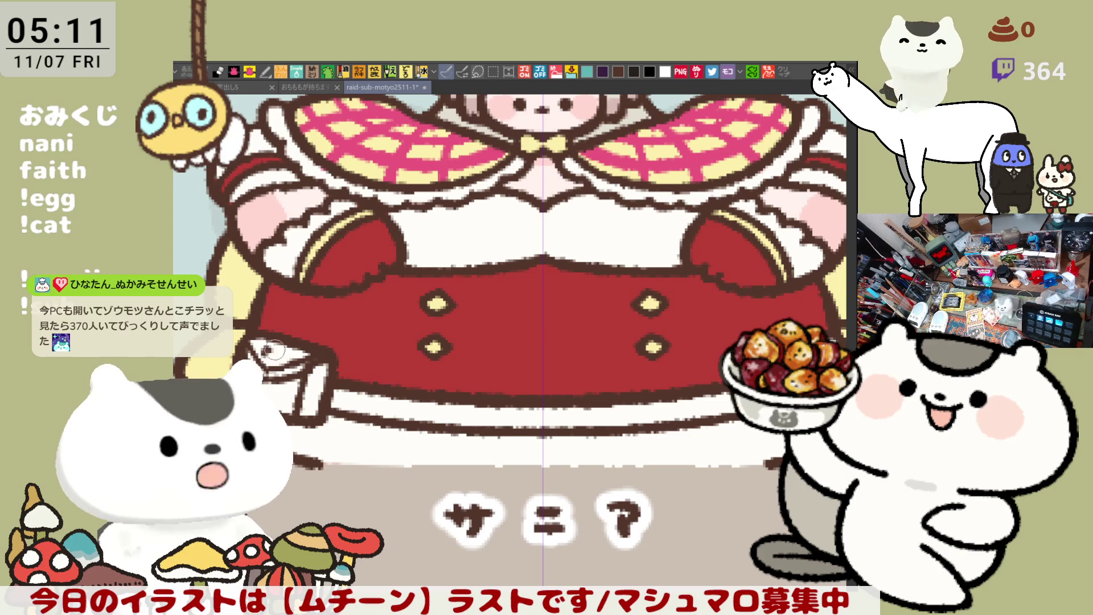
pyautogui.moveTo(443, 324); pyautogui.dragTo(372, 286)
pyautogui.moveTo(426, 370); pyautogui.dragTo(495, 393)
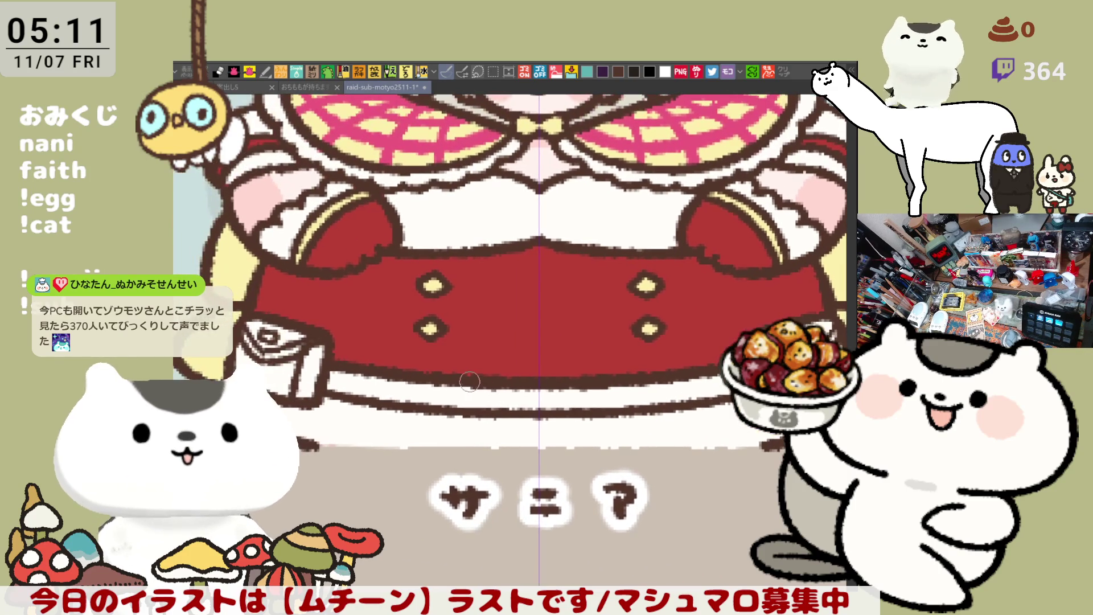
pyautogui.moveTo(449, 337); pyautogui.dragTo(487, 371)
pyautogui.moveTo(611, 383); pyautogui.dragTo(538, 381)
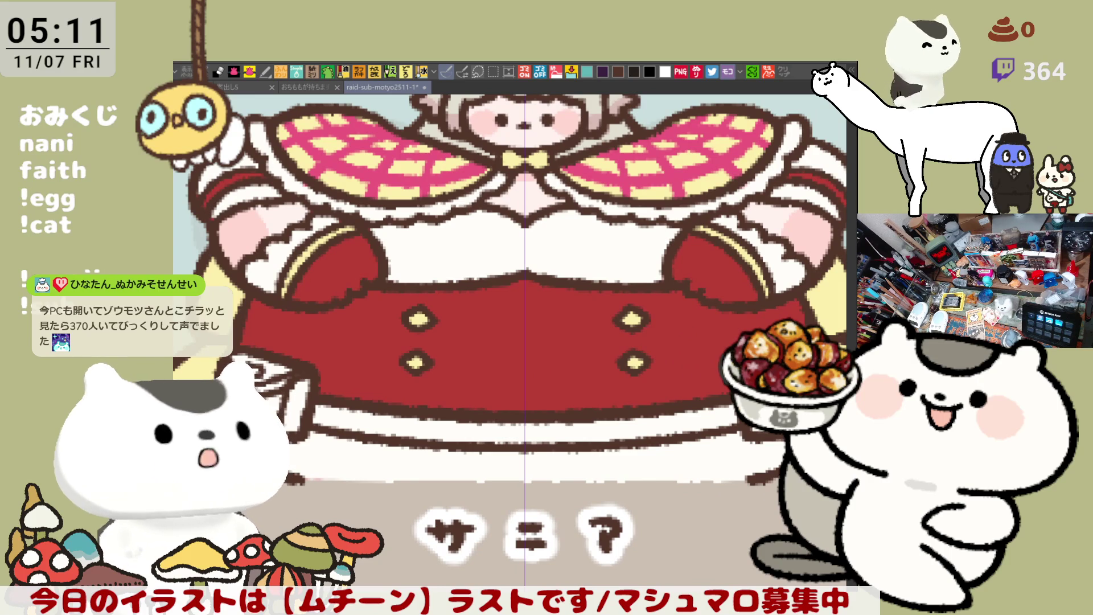
pyautogui.moveTo(354, 337)
pyautogui.mouseDown()
pyautogui.moveTo(405, 361)
pyautogui.moveTo(423, 330)
pyautogui.moveTo(437, 364)
pyautogui.moveTo(449, 348)
pyautogui.mouseUp()
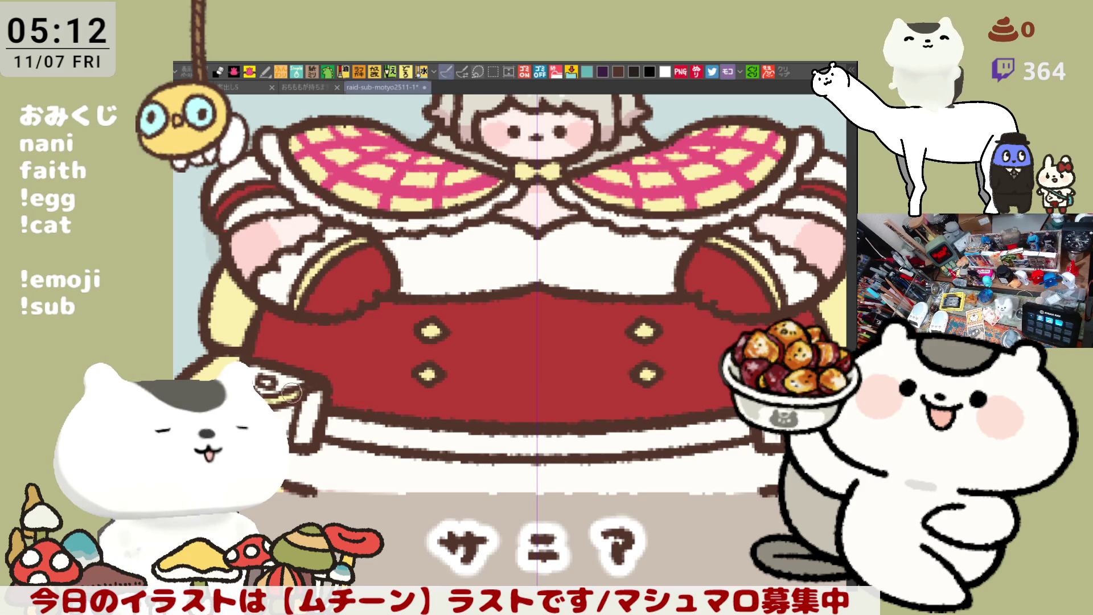
pyautogui.scroll(2, 621, 357)
pyautogui.scroll(-2, 621, 357)
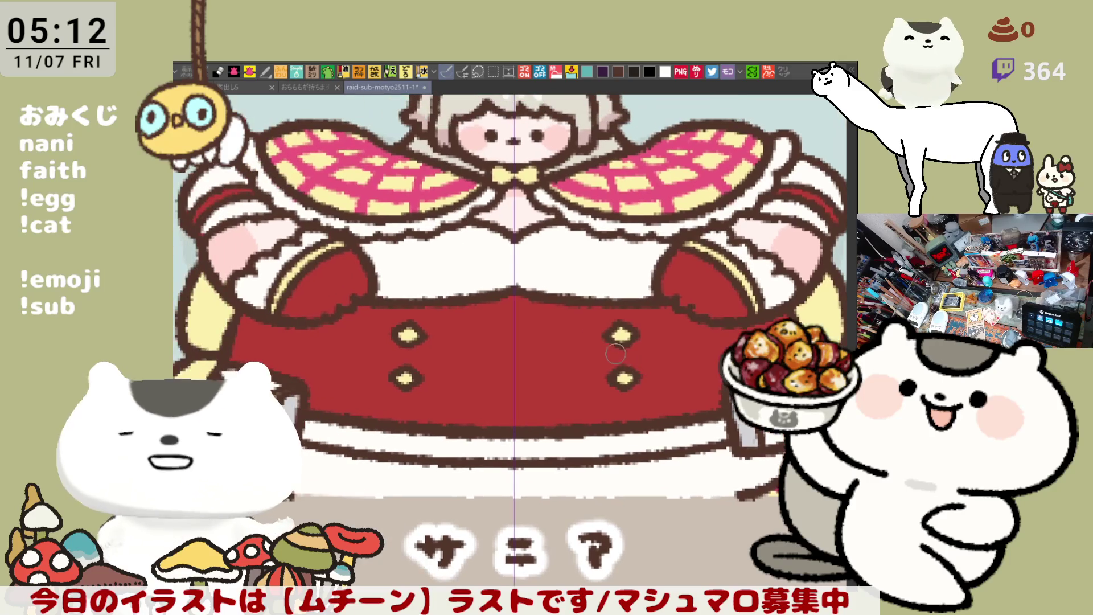
pyautogui.moveTo(615, 350); pyautogui.dragTo(653, 362)
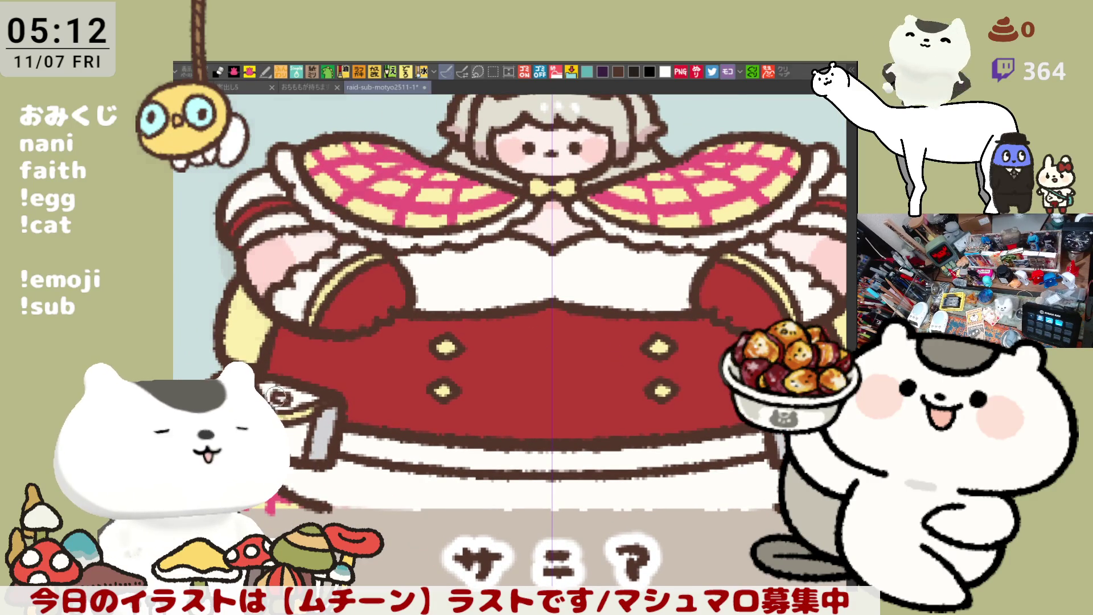
pyautogui.moveTo(658, 448); pyautogui.dragTo(565, 411)
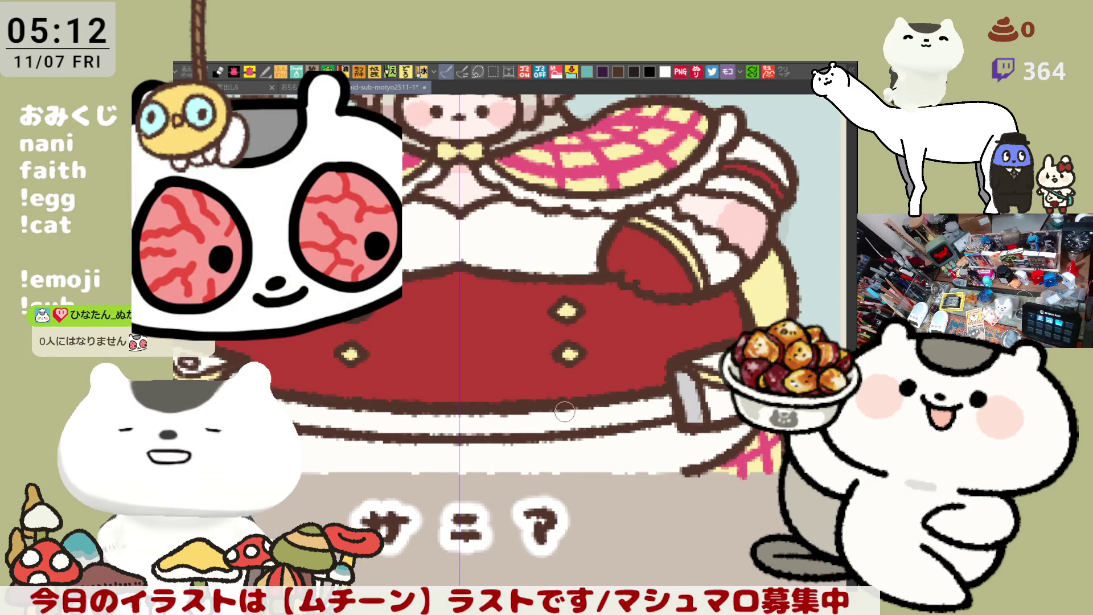
pyautogui.scroll(-8, 564, 411)
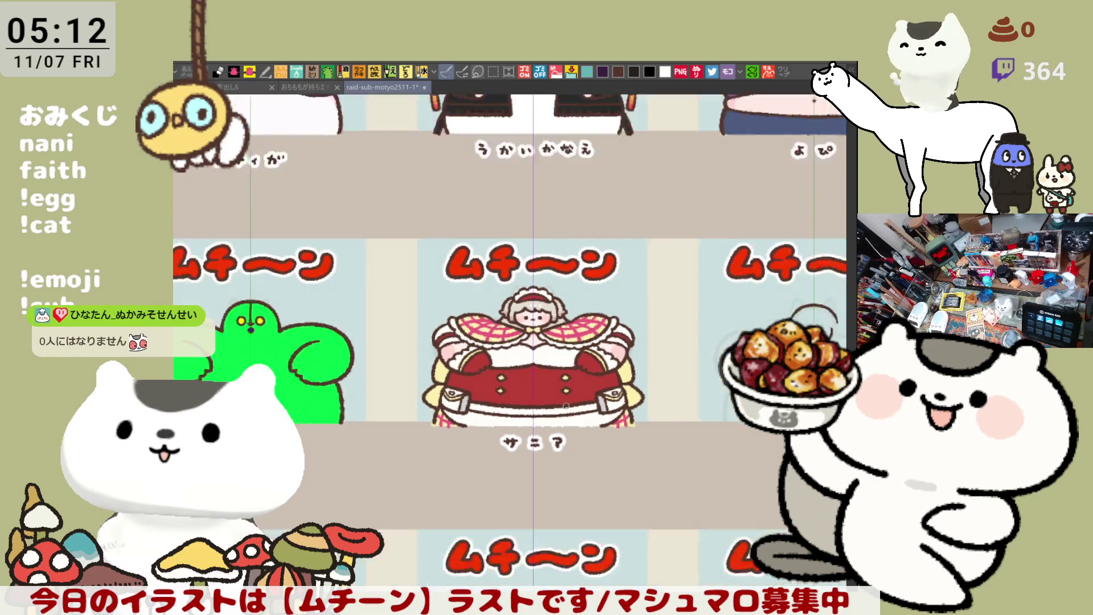
pyautogui.scroll(-2, 565, 407)
pyautogui.scroll(5, 566, 407)
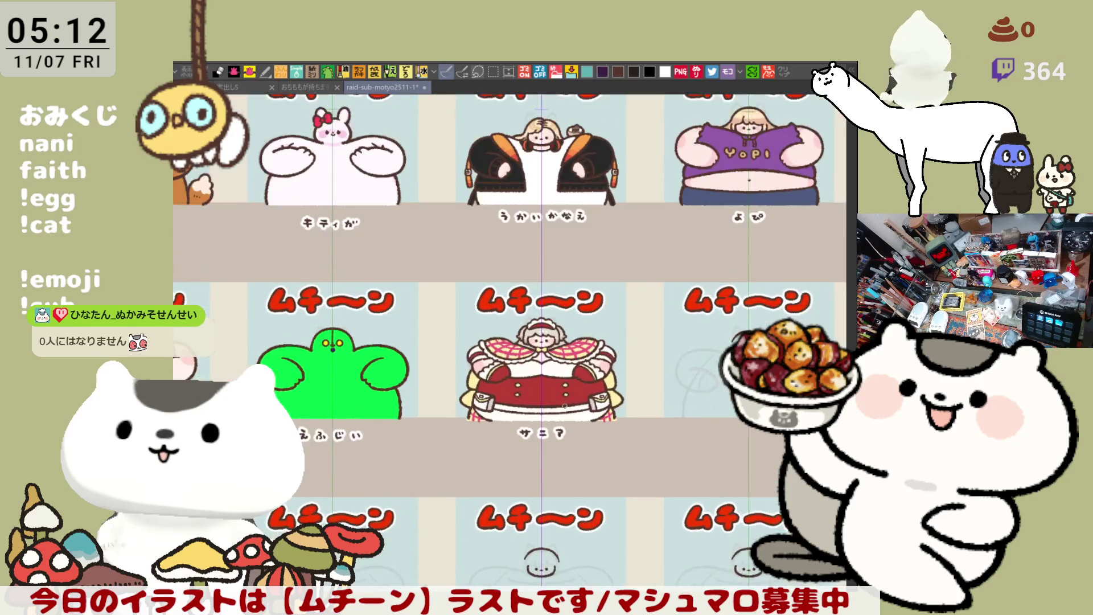
pyautogui.moveTo(712, 391); pyautogui.dragTo(611, 407)
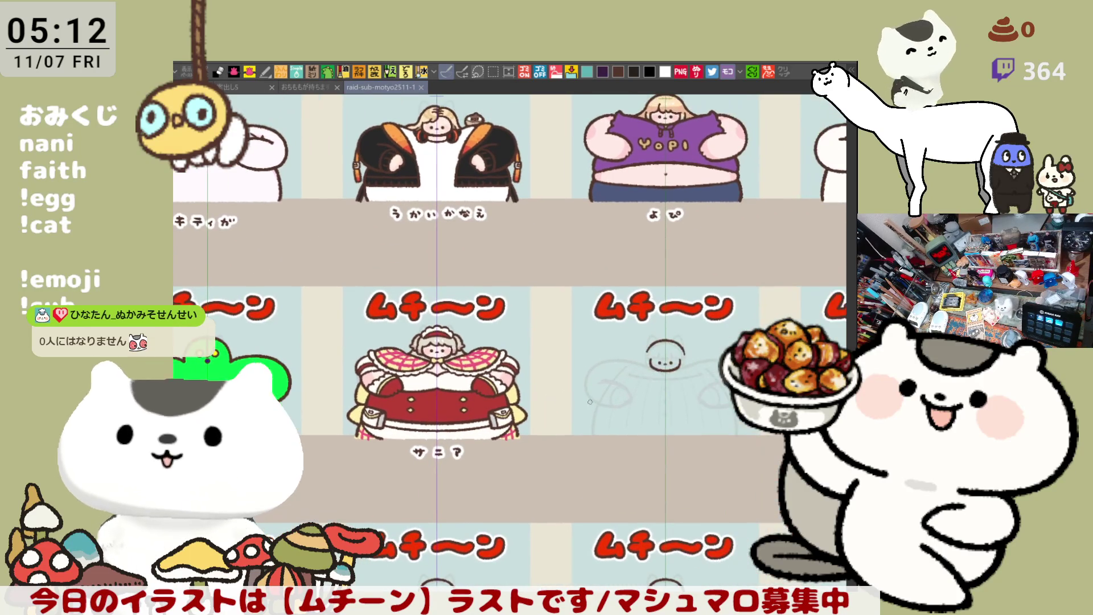
pyautogui.scroll(1, 611, 406)
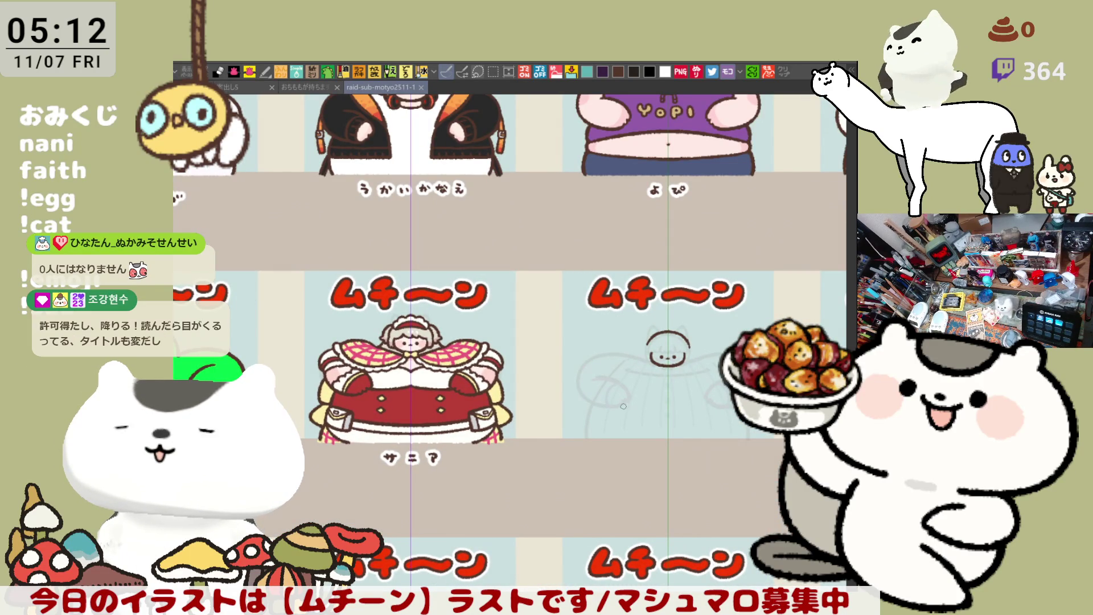
pyautogui.moveTo(623, 405); pyautogui.dragTo(608, 457)
pyautogui.moveTo(819, 365)
pyautogui.mouseDown()
pyautogui.moveTo(633, 415)
pyautogui.moveTo(575, 401)
pyautogui.moveTo(674, 355)
pyautogui.mouseUp()
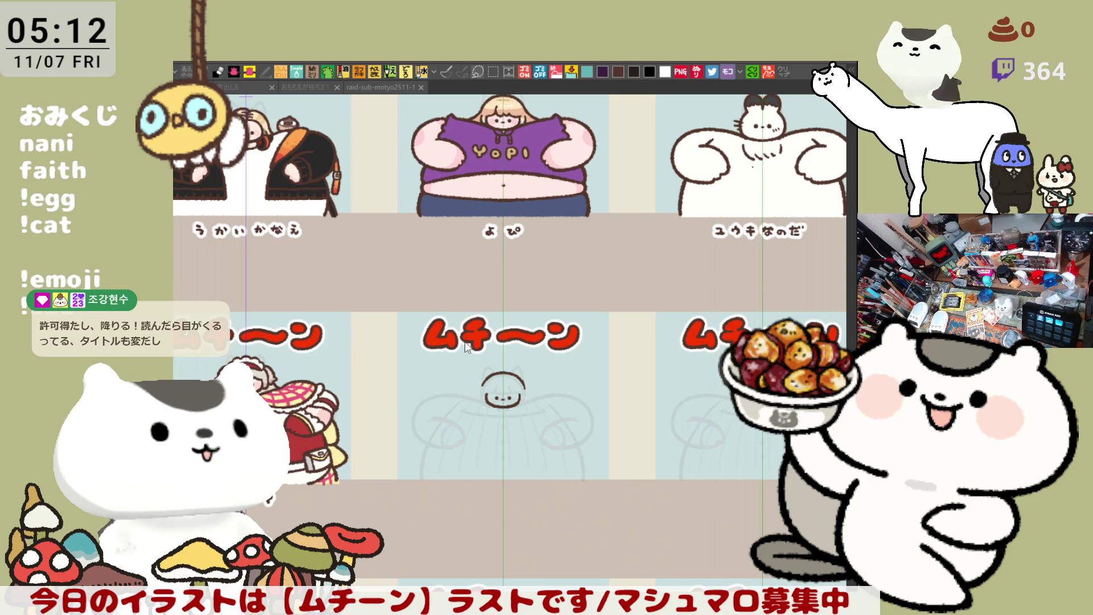
pyautogui.scroll(-3, 490, 343)
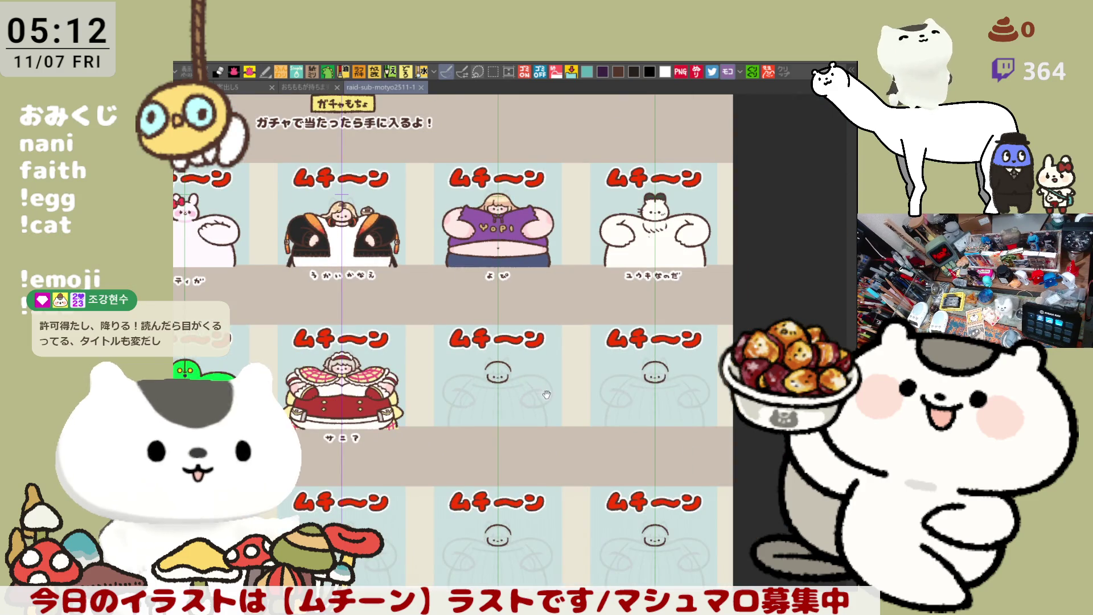
pyautogui.moveTo(546, 394); pyautogui.dragTo(569, 304)
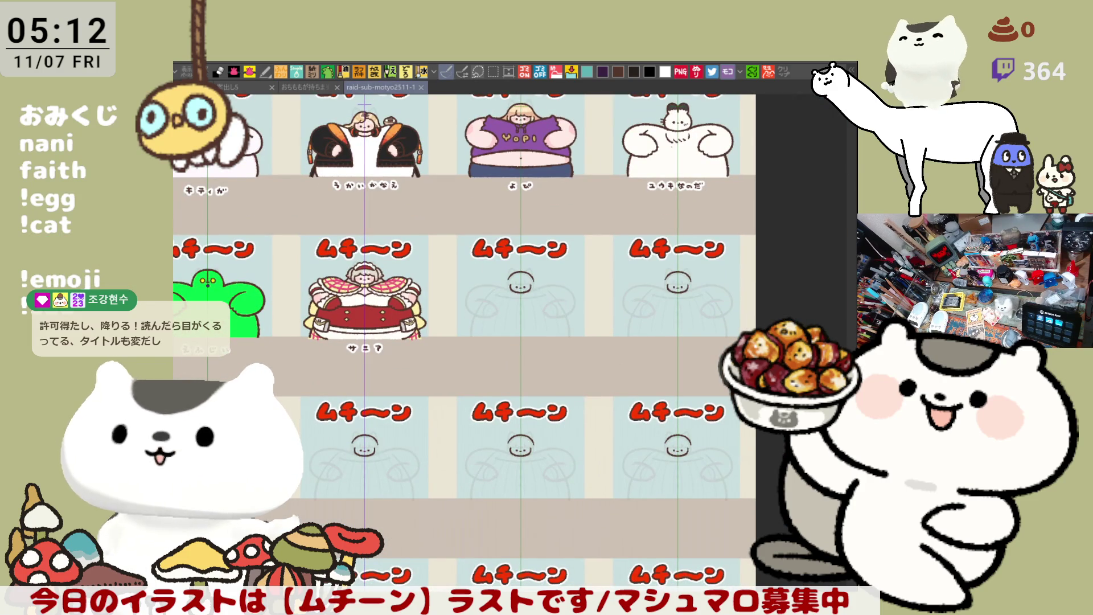
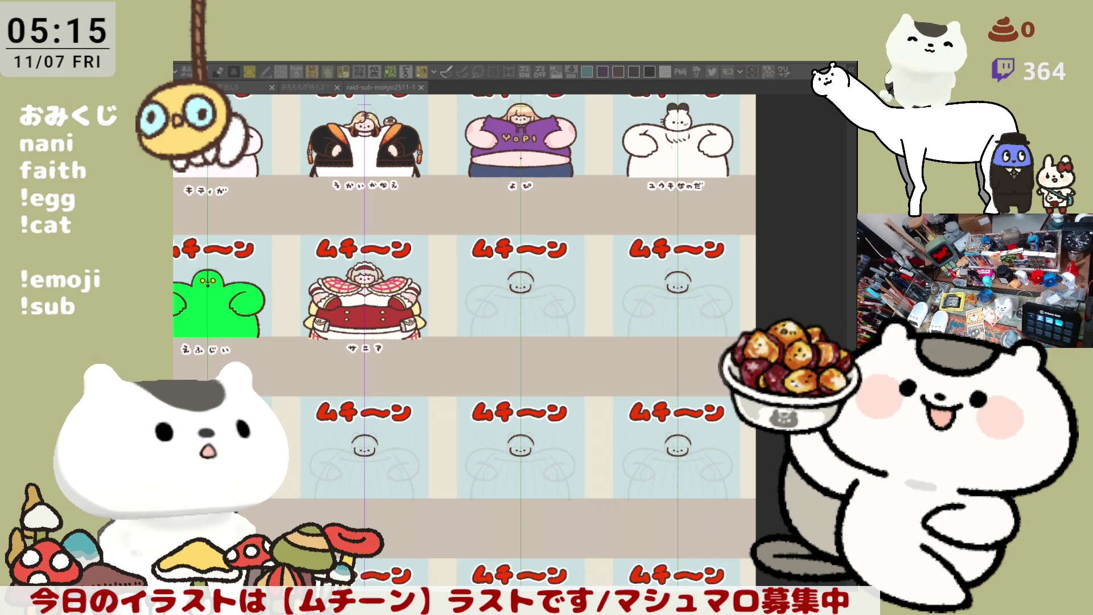
# Step: Zoom in on the finished red-dress maid character panel labelled サニア
pyautogui.hotkey('alt', 'Tab')
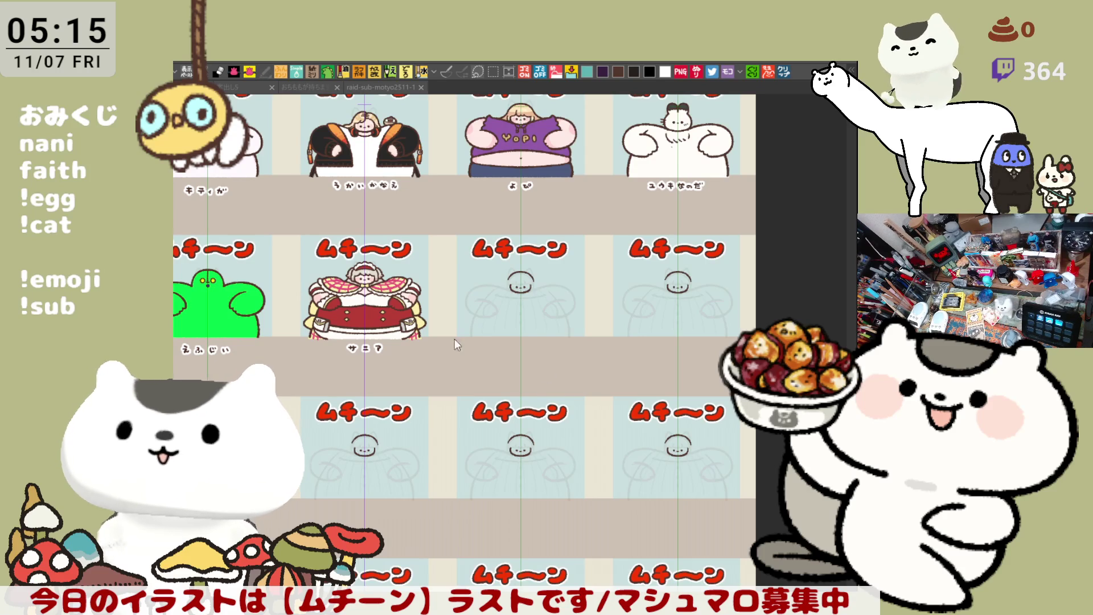
pyautogui.scroll(5, 374, 297)
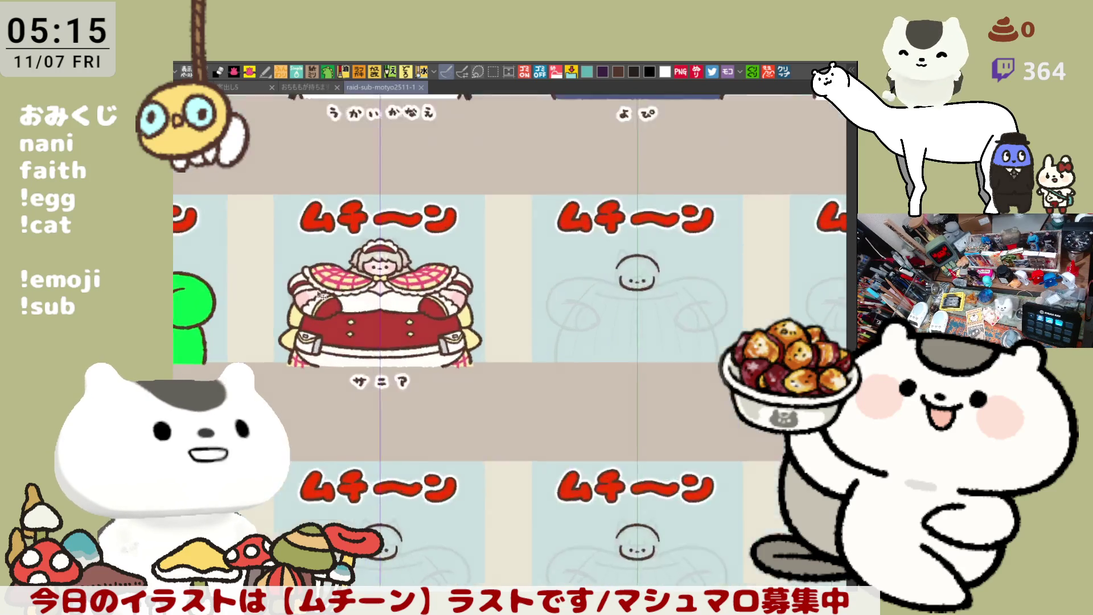
pyautogui.hotkey('alt', 'Tab')
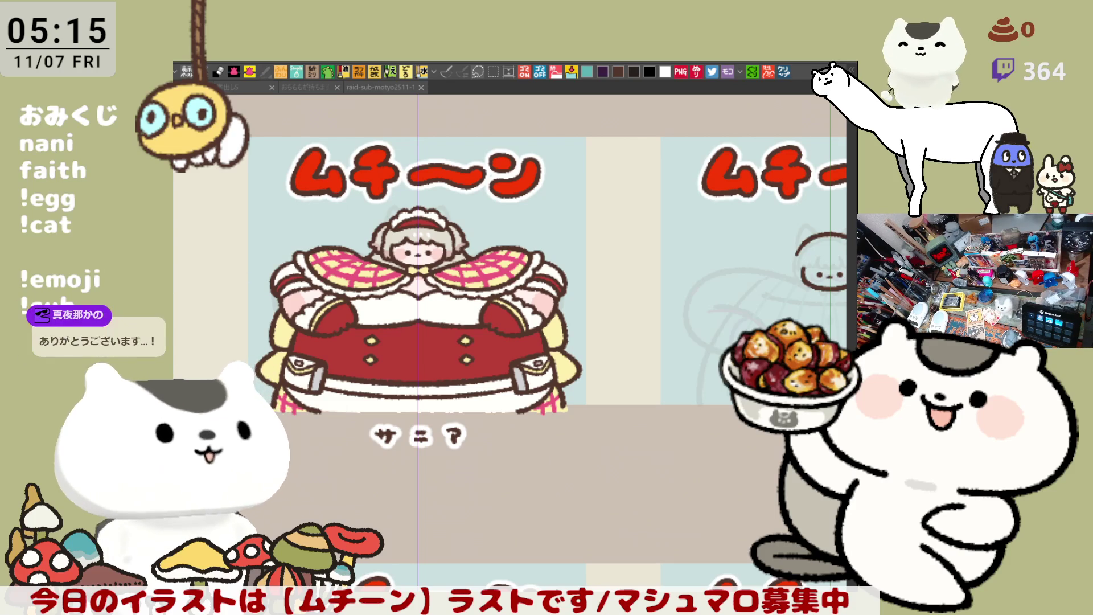
pyautogui.click(501, 316)
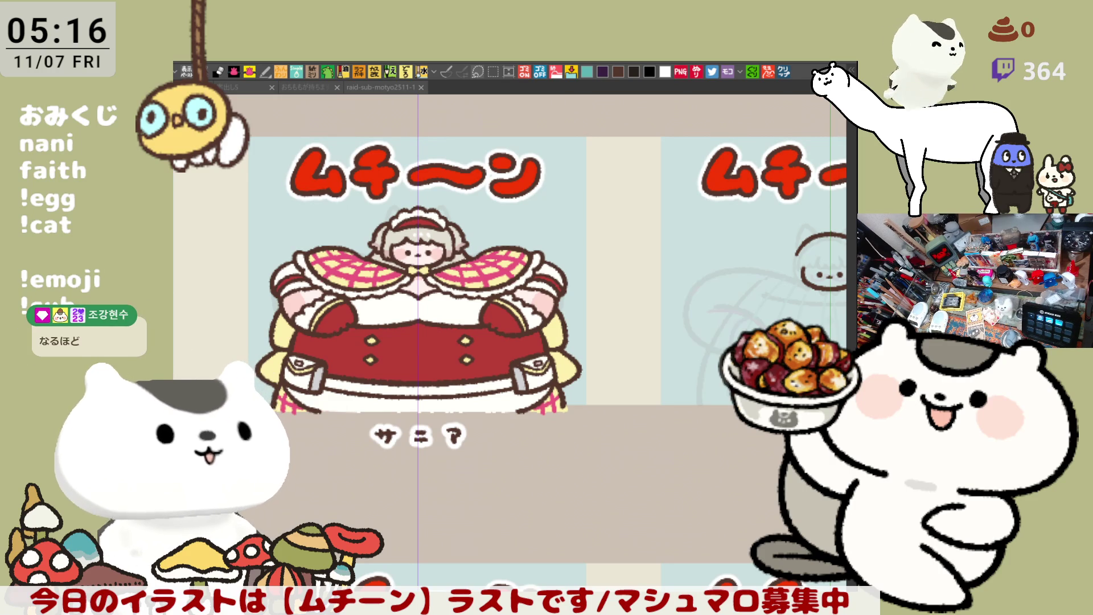
pyautogui.scroll(-2, 546, 404)
pyautogui.hscroll(5, 546, 404)
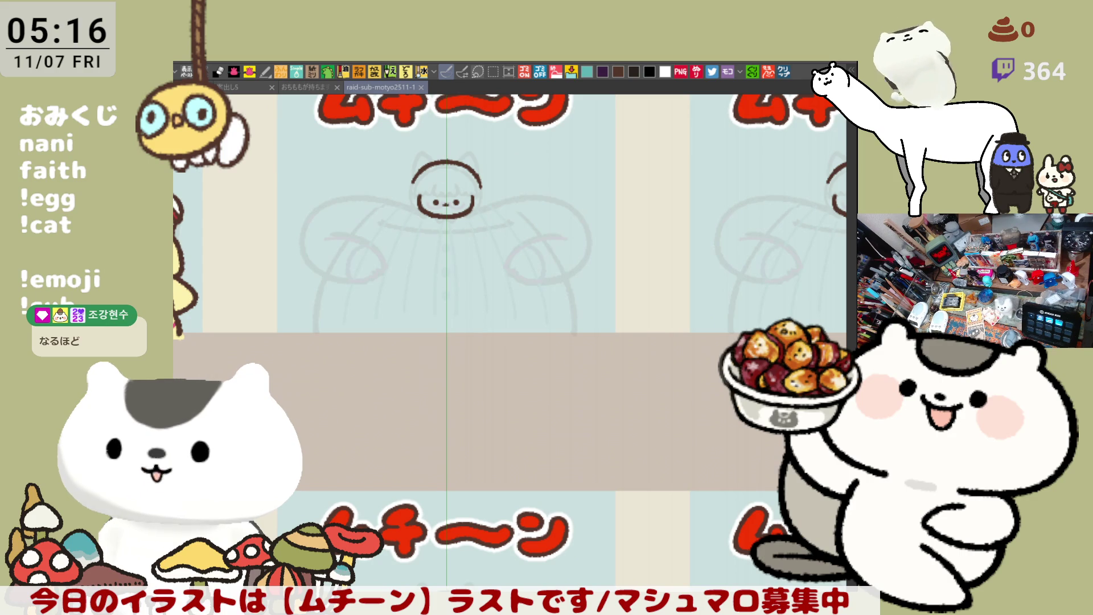
# Step: Zoom into the empty name band and hand-letter the first panel's name label
pyautogui.scroll(5, 389, 404)
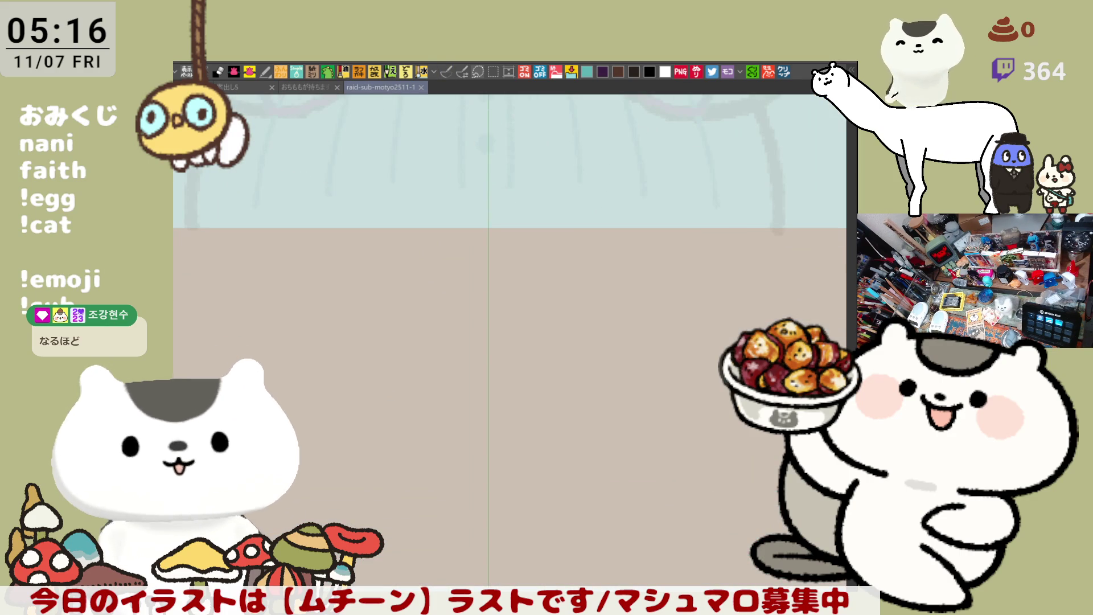
pyautogui.moveTo(557, 272); pyautogui.dragTo(654, 317)
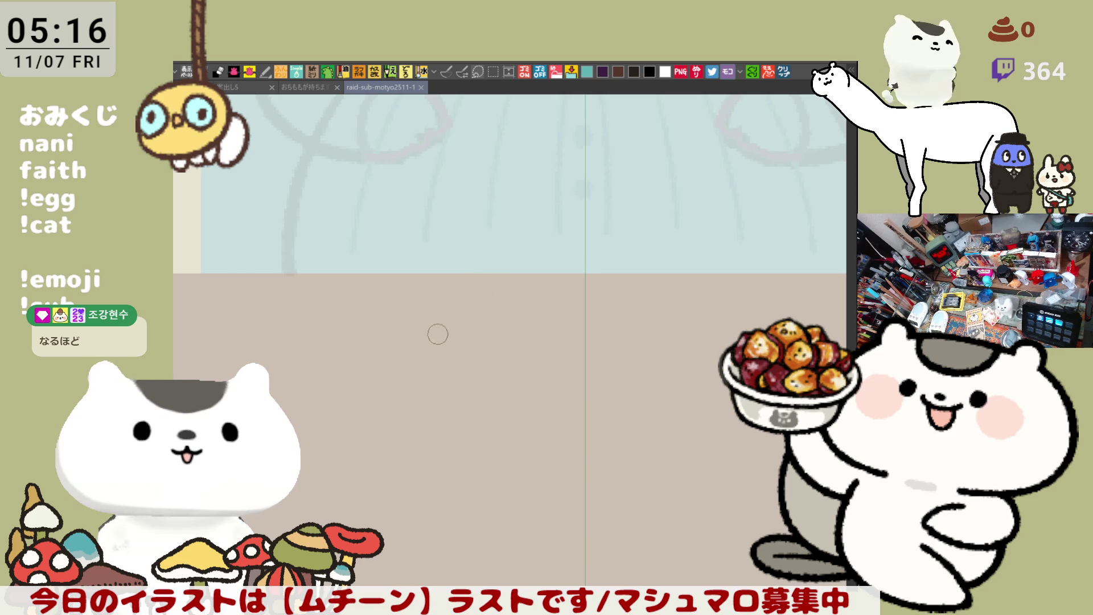
pyautogui.moveTo(437, 312); pyautogui.dragTo(442, 332)
pyautogui.moveTo(464, 318)
pyautogui.mouseDown()
pyautogui.moveTo(449, 336)
pyautogui.moveTo(458, 355)
pyautogui.mouseUp()
pyautogui.moveTo(506, 316)
pyautogui.mouseDown()
pyautogui.moveTo(496, 341)
pyautogui.moveTo(563, 351)
pyautogui.moveTo(549, 353)
pyautogui.mouseUp()
pyautogui.moveTo(585, 321)
pyautogui.mouseDown()
pyautogui.moveTo(592, 339)
pyautogui.moveTo(632, 356)
pyautogui.mouseUp()
pyautogui.moveTo(660, 319)
pyautogui.mouseDown()
pyautogui.moveTo(688, 321)
pyautogui.moveTo(686, 339)
pyautogui.mouseUp()
pyautogui.moveTo(686, 339); pyautogui.dragTo(672, 345)
pyautogui.moveTo(708, 310)
pyautogui.mouseDown()
pyautogui.moveTo(731, 342)
pyautogui.moveTo(710, 345)
pyautogui.moveTo(719, 358)
pyautogui.moveTo(740, 350)
pyautogui.moveTo(662, 307)
pyautogui.moveTo(615, 305)
pyautogui.moveTo(646, 301)
pyautogui.moveTo(643, 342)
pyautogui.moveTo(654, 350)
pyautogui.moveTo(540, 336)
pyautogui.mouseUp()
pyautogui.moveTo(807, 314)
pyautogui.mouseDown()
pyautogui.moveTo(579, 309)
pyautogui.moveTo(485, 322)
pyautogui.moveTo(502, 355)
pyautogui.moveTo(677, 330)
pyautogui.moveTo(654, 359)
pyautogui.mouseUp()
# Step: Finish lettering the second panel's name, check it, and zoom back out
pyautogui.moveTo(697, 318); pyautogui.dragTo(686, 345)
pyautogui.moveTo(535, 373); pyautogui.dragTo(629, 387)
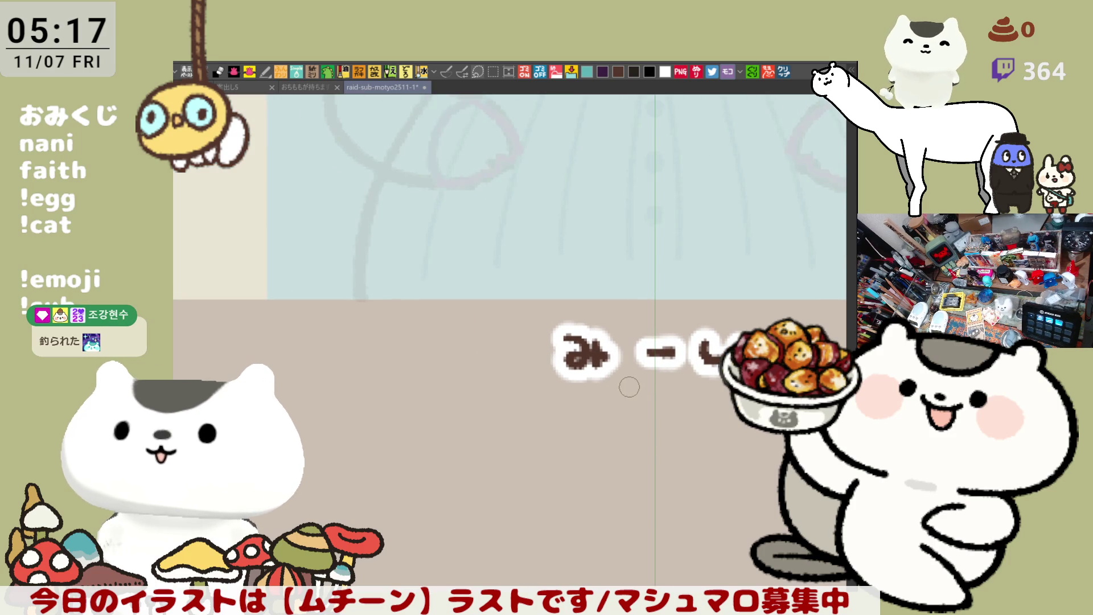
pyautogui.scroll(-6, 629, 387)
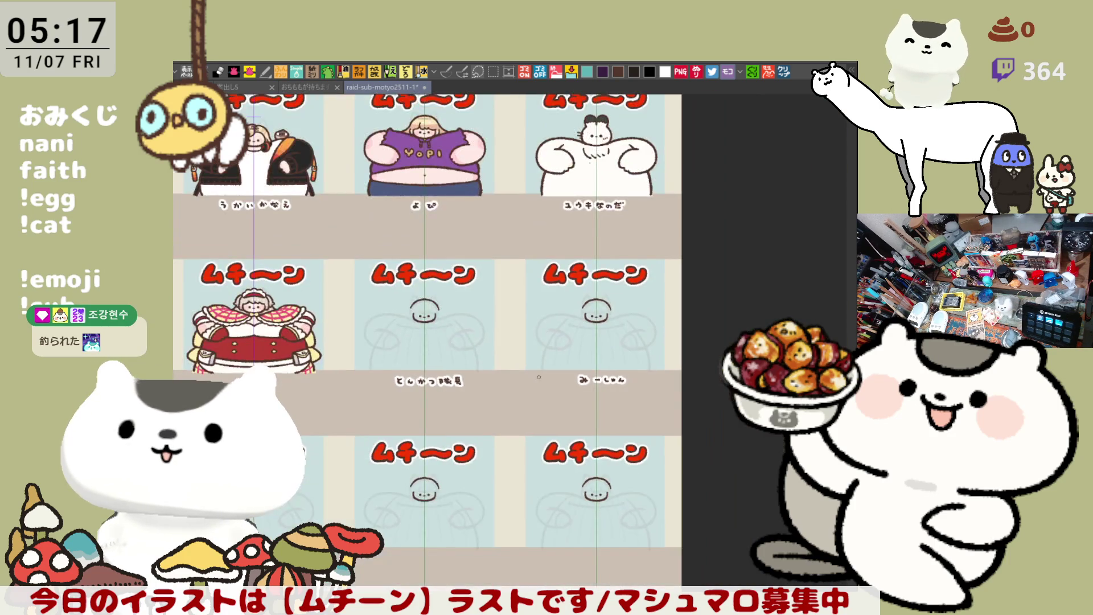
# Step: Hand-letter the name under the next row's first sketch panel, undoing a misplaced stroke
pyautogui.moveTo(520, 404)
pyautogui.mouseDown()
pyautogui.moveTo(704, 306)
pyautogui.moveTo(992, 239)
pyautogui.mouseUp()
pyautogui.scroll(8, 339, 373)
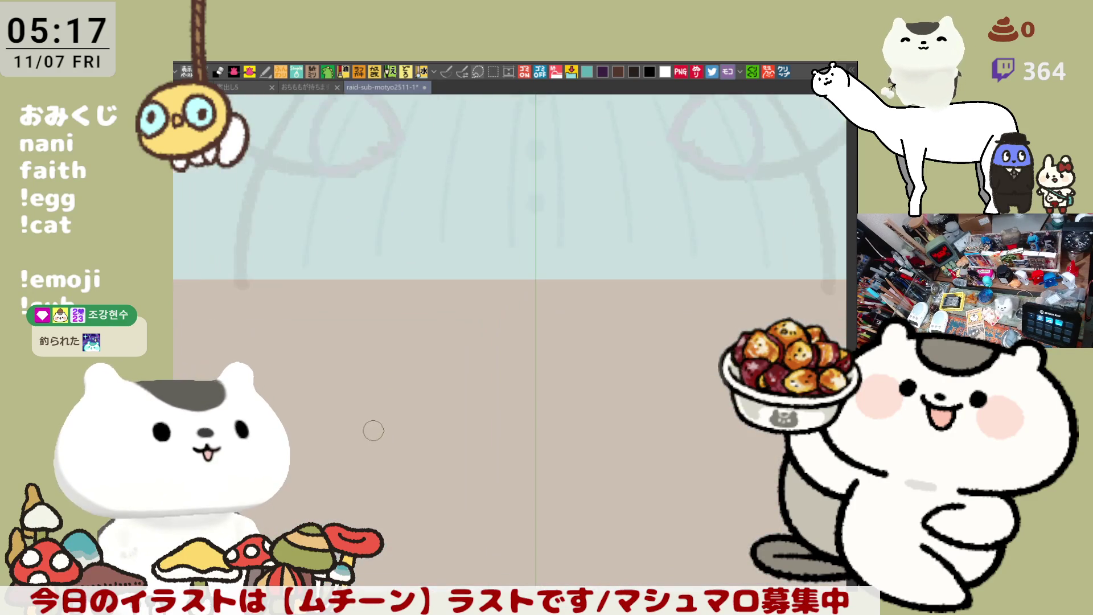
pyautogui.moveTo(454, 297)
pyautogui.mouseDown()
pyautogui.moveTo(531, 366)
pyautogui.moveTo(521, 382)
pyautogui.moveTo(503, 333)
pyautogui.mouseUp()
pyautogui.hotkey('ctrl', 'z')
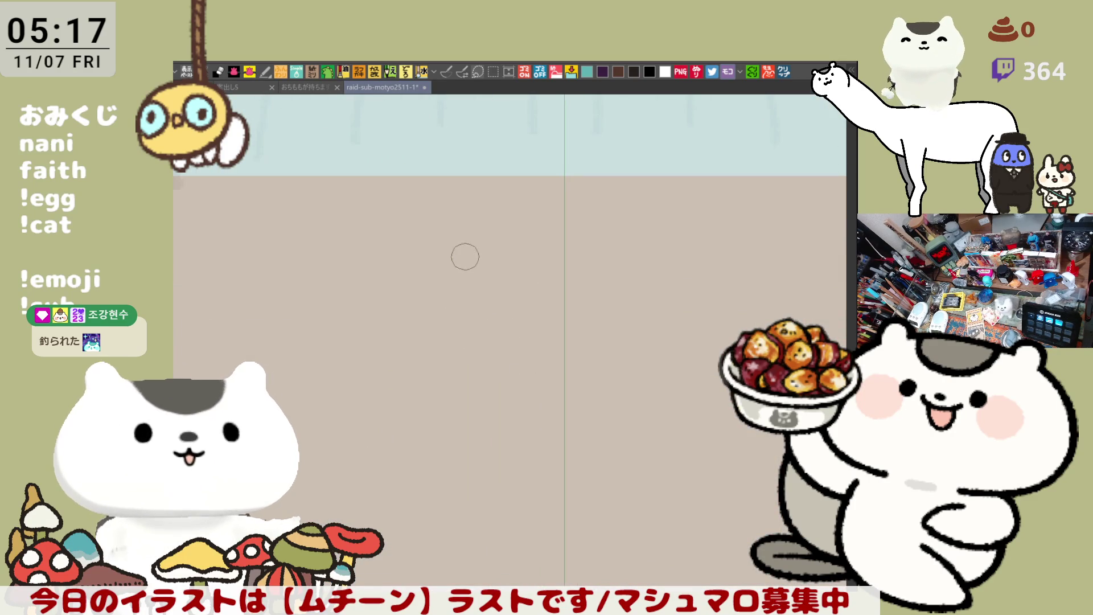
pyautogui.click(440, 233)
pyautogui.click(421, 255)
pyautogui.moveTo(420, 260)
pyautogui.mouseDown()
pyautogui.moveTo(439, 287)
pyautogui.moveTo(473, 282)
pyautogui.mouseUp()
pyautogui.moveTo(511, 246)
pyautogui.mouseDown()
pyautogui.moveTo(545, 259)
pyautogui.moveTo(564, 244)
pyautogui.moveTo(606, 273)
pyautogui.moveTo(630, 268)
pyautogui.mouseUp()
pyautogui.click(560, 247)
pyautogui.click(566, 243)
pyautogui.moveTo(691, 243)
pyautogui.mouseDown()
pyautogui.moveTo(705, 239)
pyautogui.moveTo(720, 282)
pyautogui.moveTo(392, 305)
pyautogui.moveTo(426, 293)
pyautogui.moveTo(597, 317)
pyautogui.moveTo(531, 324)
pyautogui.moveTo(638, 419)
pyautogui.mouseUp()
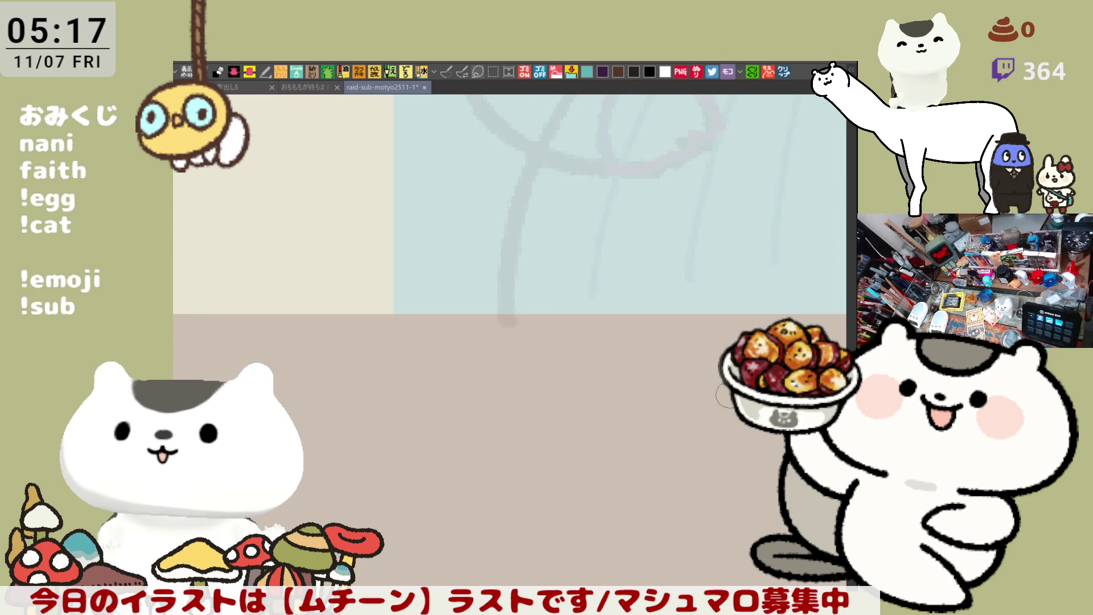
pyautogui.scroll(-5, 663, 410)
# Step: Move to the neighbouring name band and letter the name's first kanji, redoing faulty strokes
pyautogui.moveTo(723, 386); pyautogui.dragTo(575, 381)
pyautogui.scroll(5, 479, 340)
pyautogui.moveTo(630, 407)
pyautogui.mouseDown()
pyautogui.moveTo(535, 236)
pyautogui.moveTo(515, 259)
pyautogui.mouseUp()
pyautogui.moveTo(450, 206)
pyautogui.mouseDown()
pyautogui.moveTo(496, 204)
pyautogui.moveTo(461, 230)
pyautogui.moveTo(481, 230)
pyautogui.moveTo(486, 245)
pyautogui.mouseUp()
pyautogui.hotkey('ctrl', 'z')
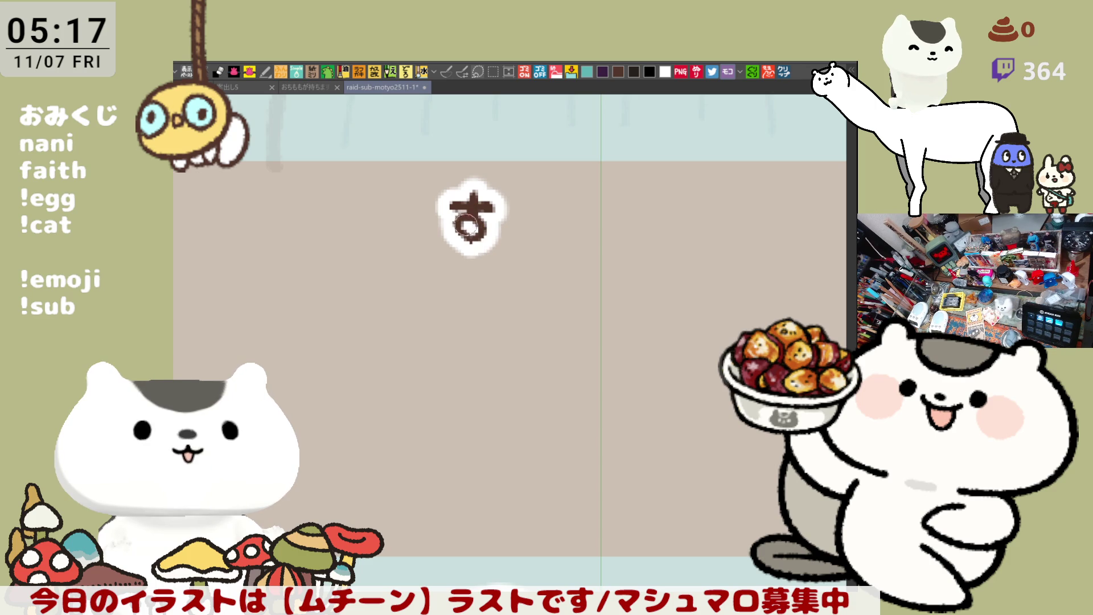
pyautogui.hotkey('ctrl', 'z')
pyautogui.hotkey('ctrl', 'z')
pyautogui.moveTo(472, 191); pyautogui.dragTo(472, 220)
pyautogui.moveTo(458, 221)
pyautogui.mouseDown()
pyautogui.moveTo(490, 239)
pyautogui.moveTo(478, 254)
pyautogui.moveTo(489, 245)
pyautogui.mouseUp()
pyautogui.moveTo(456, 231)
pyautogui.mouseDown()
pyautogui.moveTo(461, 256)
pyautogui.moveTo(450, 263)
pyautogui.moveTo(493, 261)
pyautogui.mouseUp()
# Step: Letter the remaining kanji and final kana of the second name, then zoom out
pyautogui.moveTo(537, 200)
pyautogui.mouseDown()
pyautogui.moveTo(561, 214)
pyautogui.moveTo(517, 235)
pyautogui.moveTo(522, 264)
pyautogui.mouseUp()
pyautogui.moveTo(538, 220); pyautogui.dragTo(566, 223)
pyautogui.moveTo(558, 225)
pyautogui.mouseDown()
pyautogui.moveTo(532, 259)
pyautogui.moveTo(551, 246)
pyautogui.moveTo(581, 265)
pyautogui.mouseUp()
pyautogui.moveTo(586, 208)
pyautogui.mouseDown()
pyautogui.moveTo(612, 210)
pyautogui.moveTo(594, 253)
pyautogui.moveTo(595, 226)
pyautogui.moveTo(586, 245)
pyautogui.moveTo(638, 209)
pyautogui.moveTo(626, 230)
pyautogui.mouseUp()
pyautogui.moveTo(626, 231); pyautogui.dragTo(651, 247)
pyautogui.moveTo(621, 208); pyautogui.dragTo(622, 267)
pyautogui.moveTo(660, 228)
pyautogui.mouseDown()
pyautogui.moveTo(680, 253)
pyautogui.moveTo(667, 257)
pyautogui.mouseUp()
pyautogui.moveTo(697, 222); pyautogui.dragTo(768, 253)
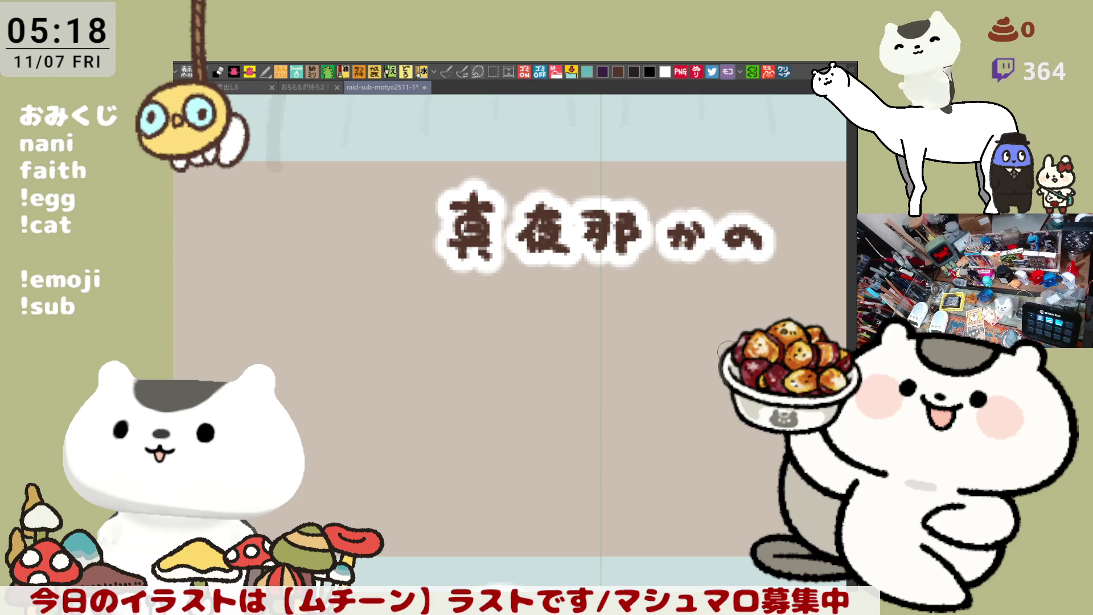
pyautogui.scroll(-4, 717, 348)
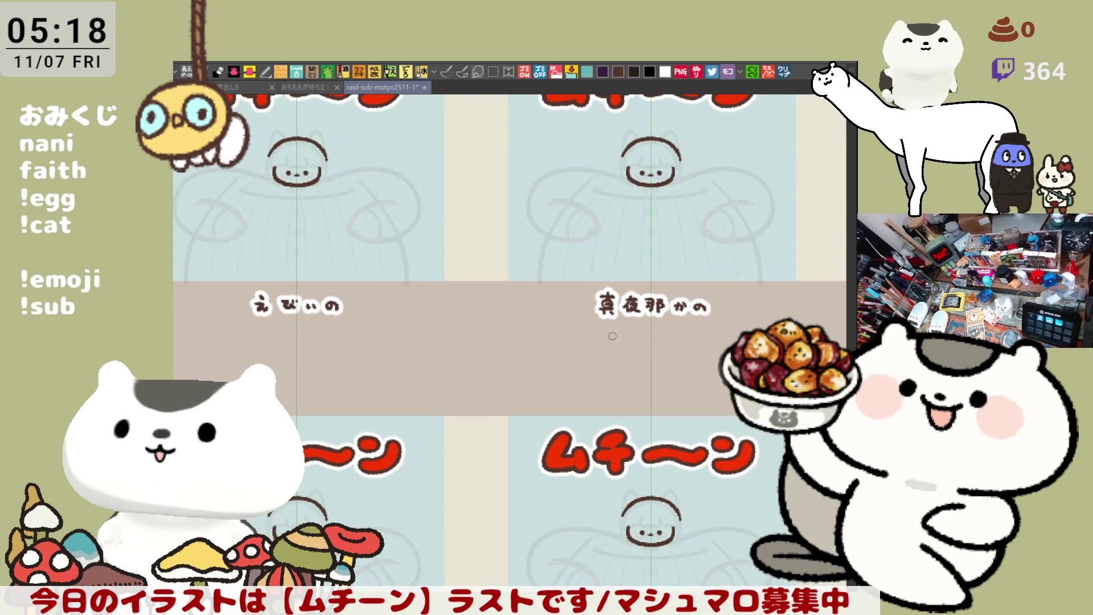
# Step: Zoom in and center the newly labelled panel's brown cat face in view
pyautogui.scroll(-4, 590, 387)
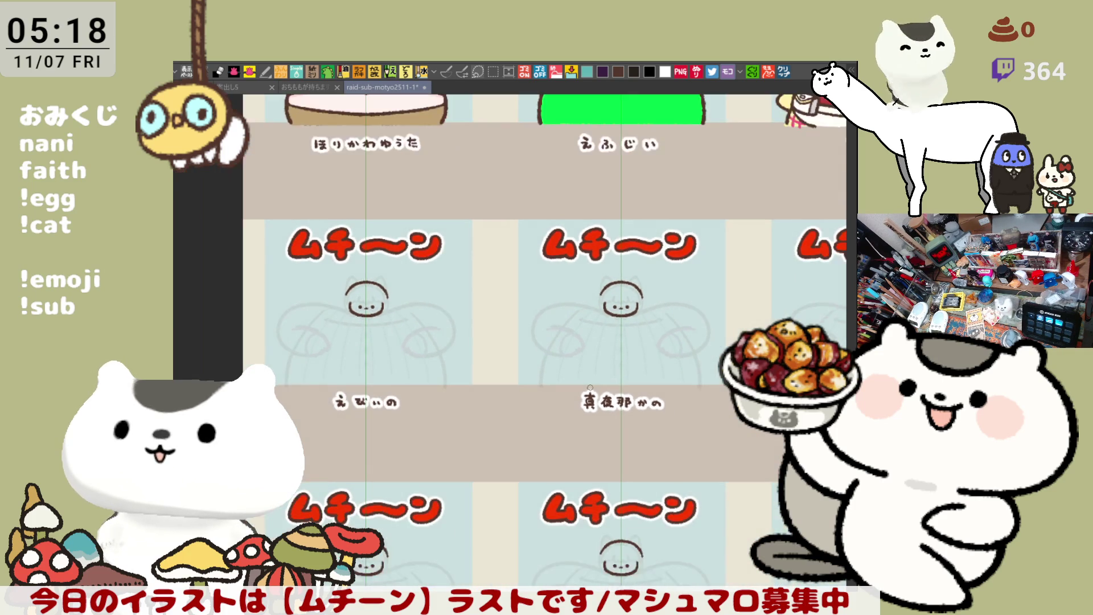
pyautogui.scroll(5, 590, 387)
pyautogui.scroll(-5, 542, 455)
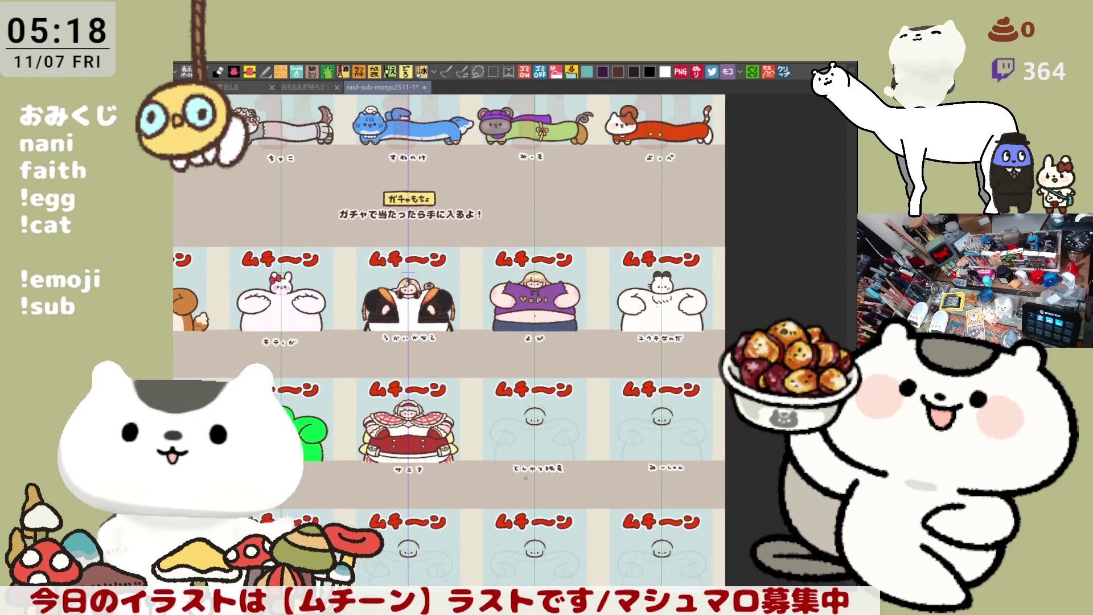
pyautogui.scroll(6, 526, 478)
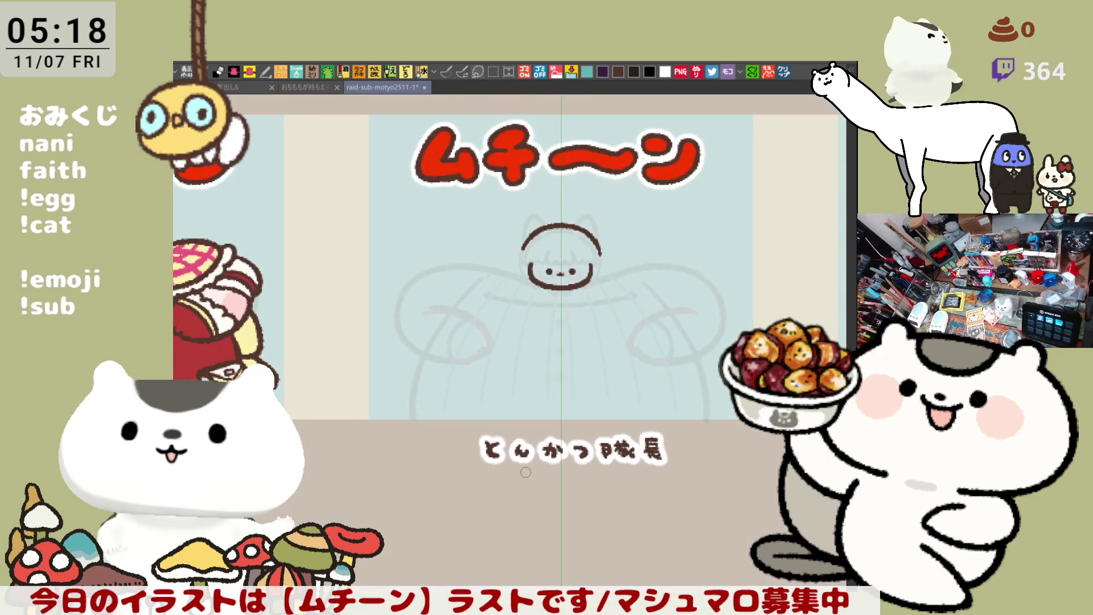
pyautogui.scroll(2, 526, 472)
pyautogui.scroll(1, 525, 472)
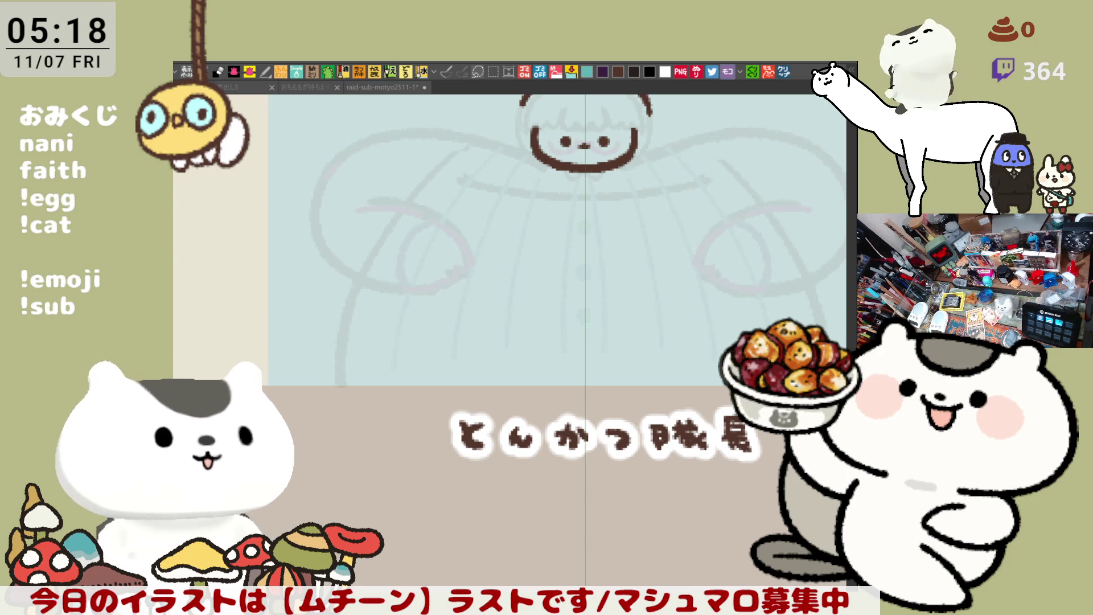
pyautogui.hotkey('ctrl', 'Tab')
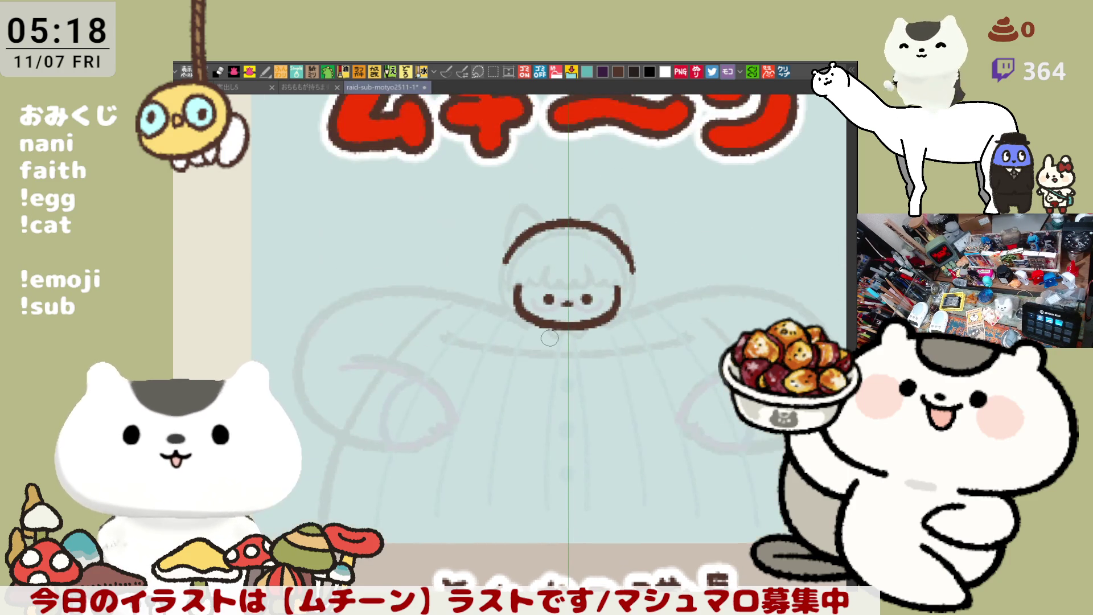
pyautogui.scroll(3, 549, 337)
pyautogui.moveTo(549, 337); pyautogui.dragTo(548, 454)
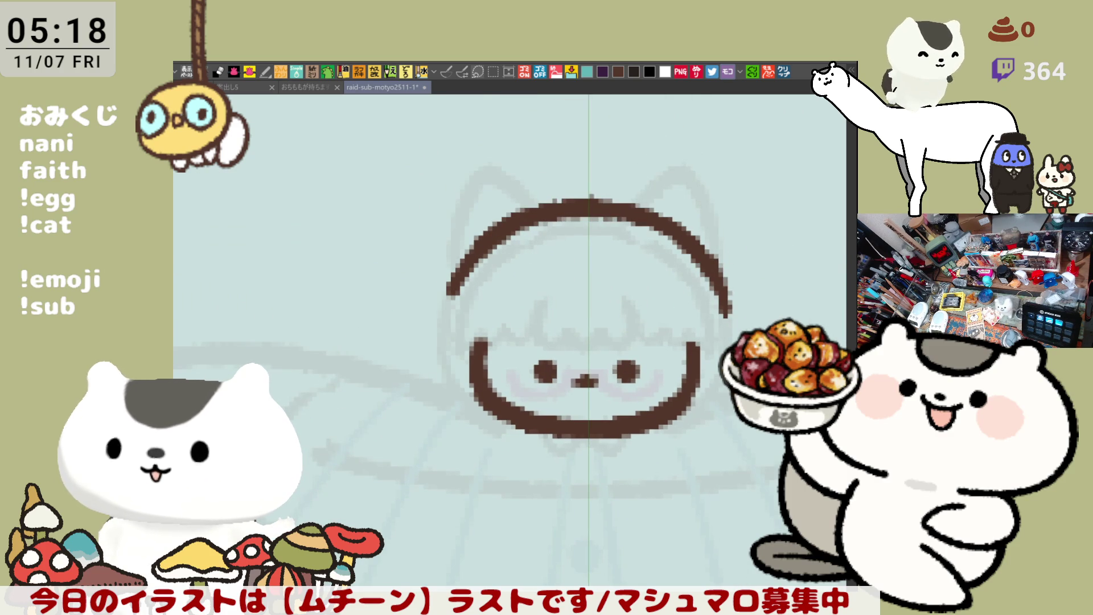
# Step: Rectangle-select around the face, delete its dark brown line art, and deselect
pyautogui.press('m')
pyautogui.moveTo(774, 521); pyautogui.dragTo(344, 185)
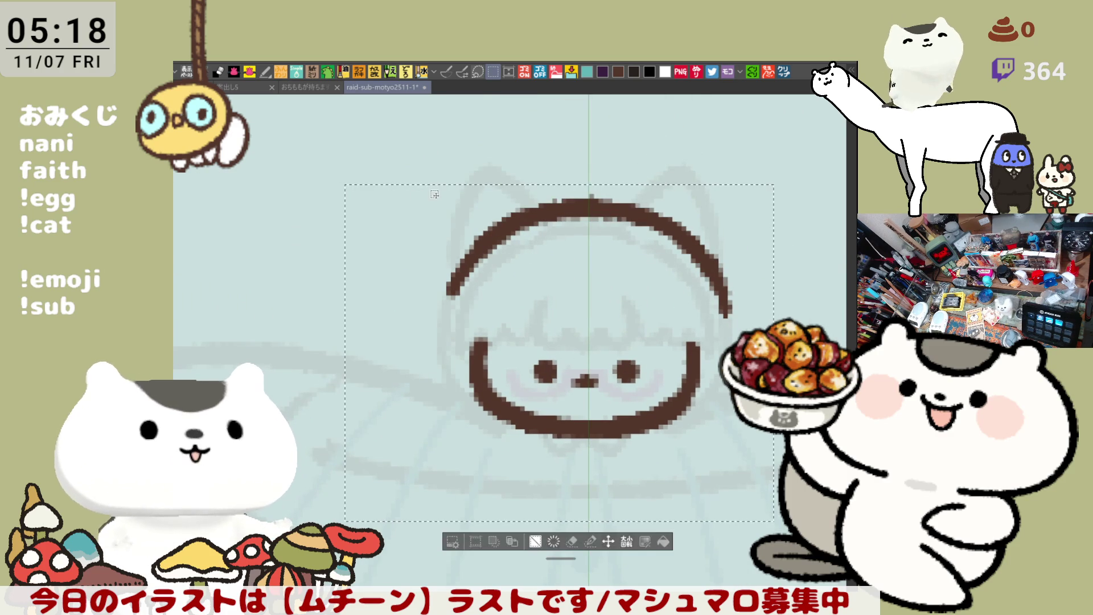
pyautogui.press('Delete')
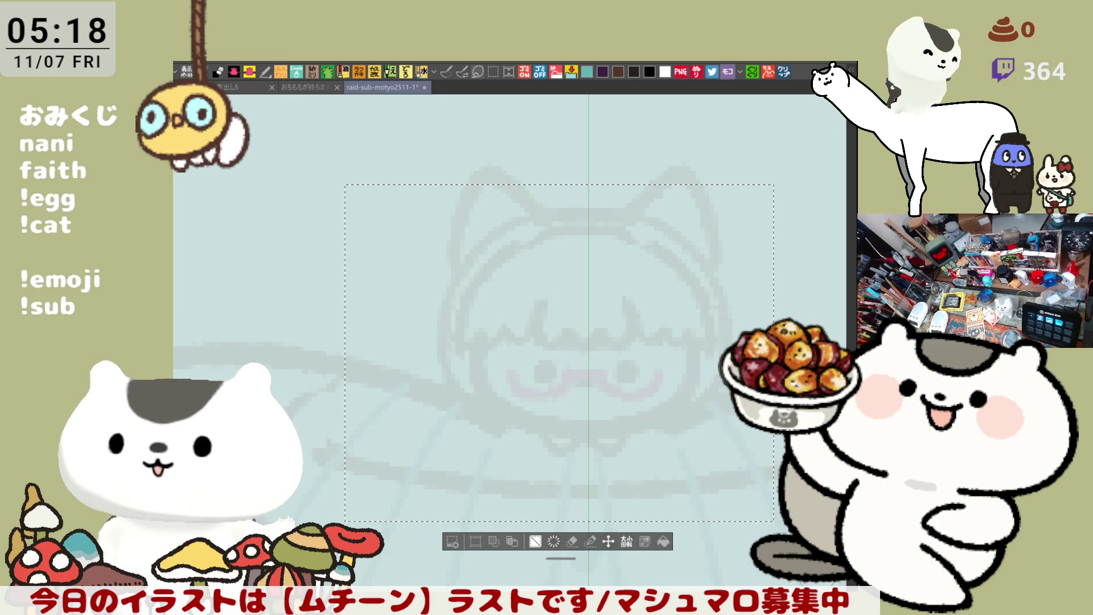
pyautogui.hotkey('ctrl', 'd')
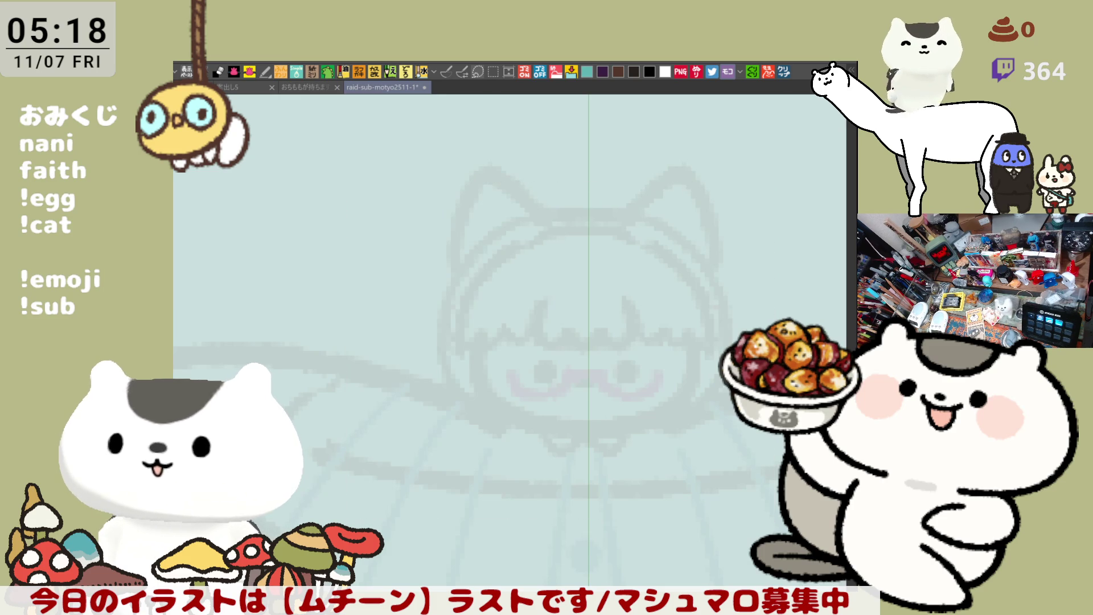
# Step: Start redrawing the face outline, undoing the curved stroke
pyautogui.moveTo(732, 422); pyautogui.dragTo(719, 374)
pyautogui.moveTo(462, 263); pyautogui.dragTo(532, 364)
pyautogui.hotkey('ctrl', 'z')
pyautogui.hotkey('ctrl', 'z')
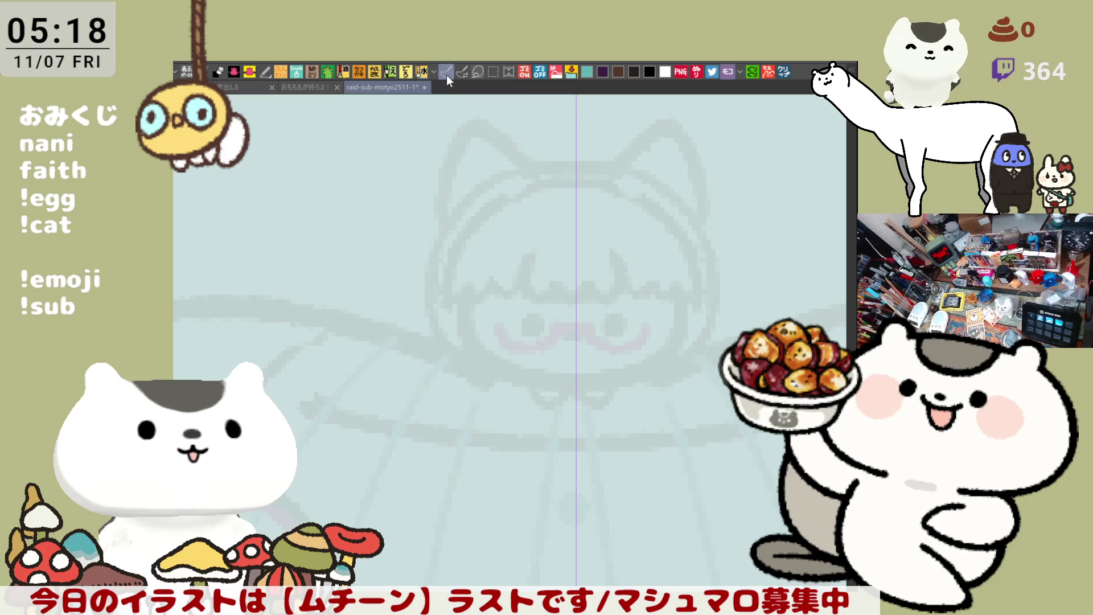
# Step: Sketch trial mirrored curves across the face and over its top with the symmetry ruler
pyautogui.moveTo(462, 265)
pyautogui.mouseDown()
pyautogui.moveTo(481, 353)
pyautogui.moveTo(566, 401)
pyautogui.mouseUp()
pyautogui.hotkey('ctrl', 'z')
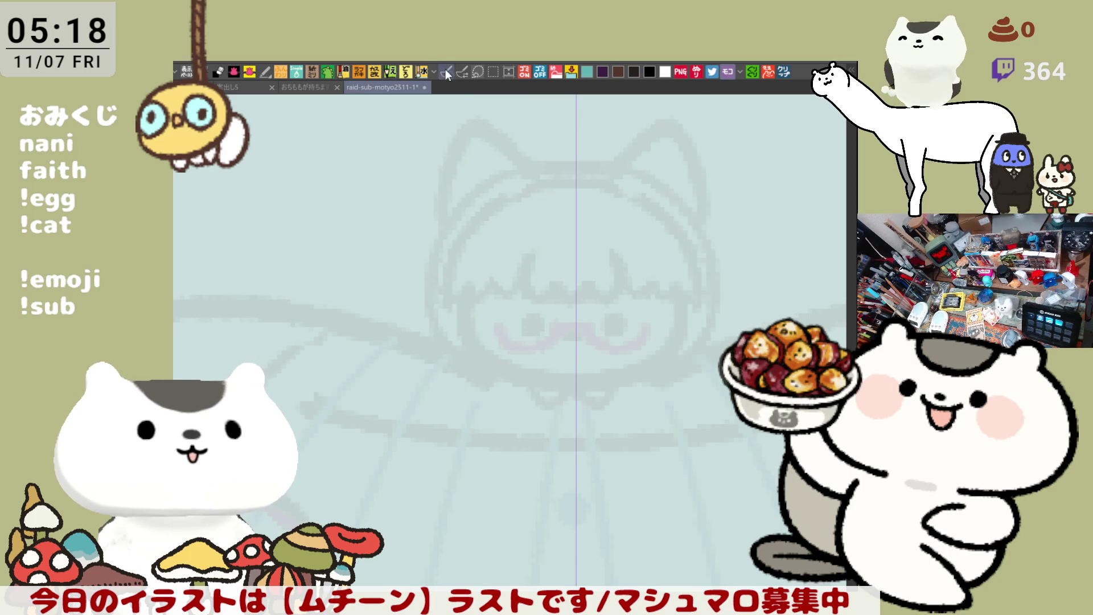
pyautogui.moveTo(458, 285)
pyautogui.mouseDown()
pyautogui.moveTo(463, 319)
pyautogui.moveTo(555, 389)
pyautogui.mouseUp()
pyautogui.hotkey('ctrl', 'z')
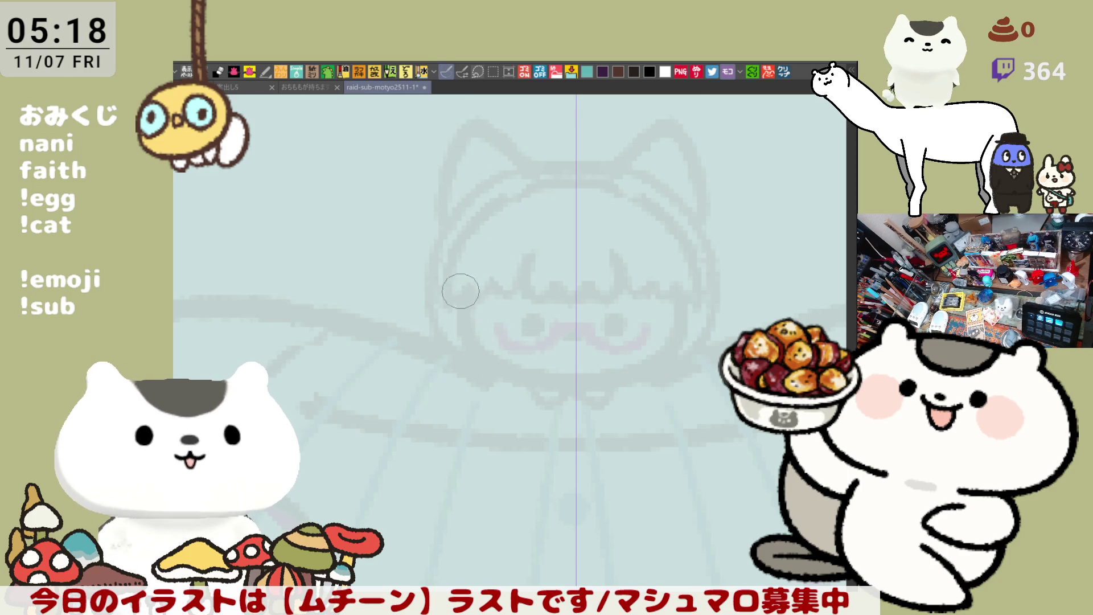
pyautogui.moveTo(463, 288); pyautogui.dragTo(558, 378)
pyautogui.moveTo(466, 284); pyautogui.dragTo(549, 245)
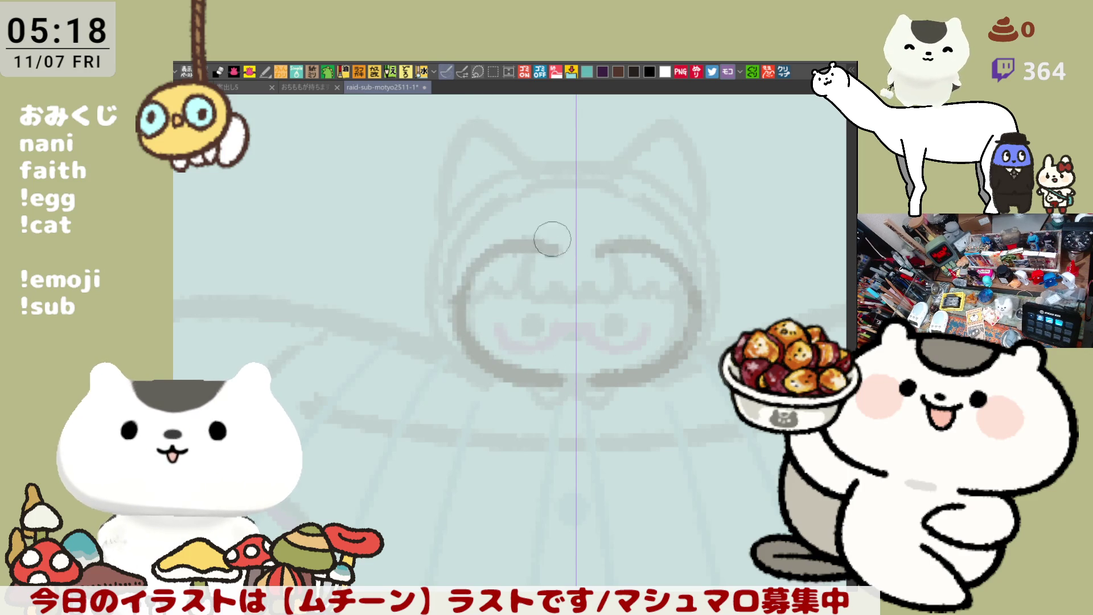
pyautogui.hotkey('ctrl', 'z')
# Step: Sketch the mirrored U-shaped jaw line, redrawing it until it sits right
pyautogui.hotkey('ctrl', 'z')
pyautogui.moveTo(453, 291)
pyautogui.mouseDown()
pyautogui.moveTo(496, 371)
pyautogui.moveTo(572, 383)
pyautogui.mouseUp()
pyautogui.hotkey('ctrl', 'z')
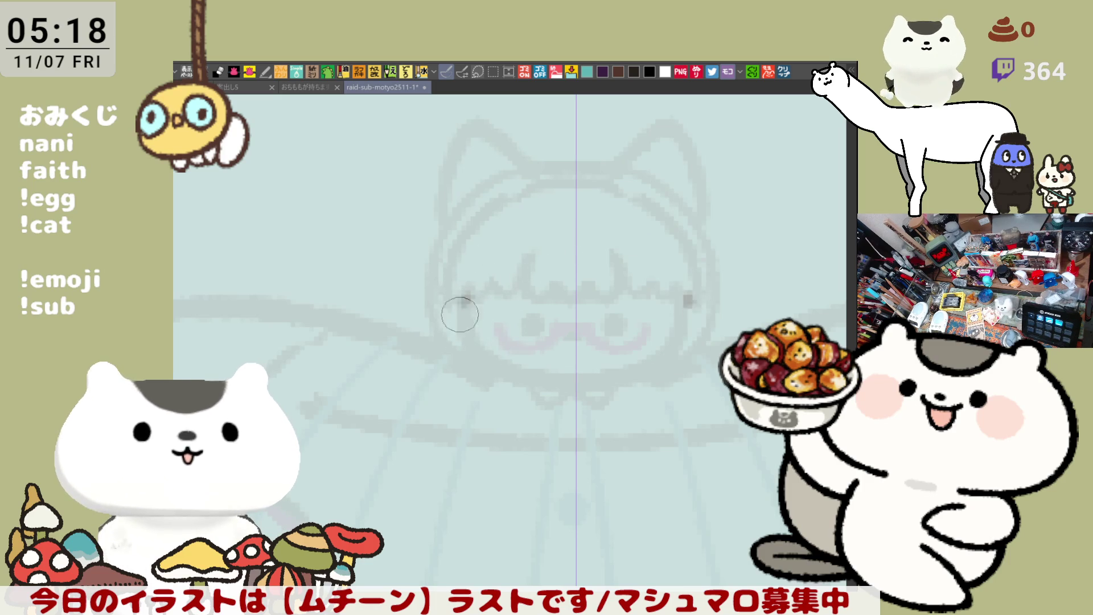
pyautogui.moveTo(462, 302); pyautogui.dragTo(572, 385)
pyautogui.hotkey('ctrl', 'z')
pyautogui.moveTo(462, 285)
pyautogui.mouseDown()
pyautogui.moveTo(527, 373)
pyautogui.moveTo(573, 387)
pyautogui.mouseUp()
# Step: Sketch a large mirrored arc above the eyes
pyautogui.hotkey('ctrl', 'z')
pyautogui.moveTo(461, 286); pyautogui.dragTo(571, 379)
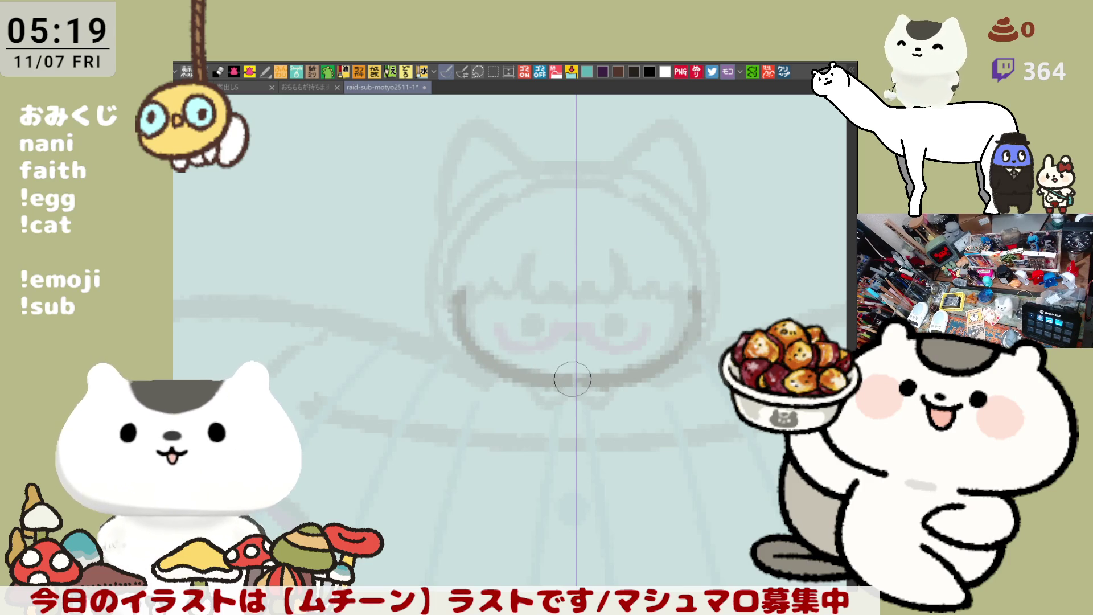
pyautogui.moveTo(463, 274); pyautogui.dragTo(541, 246)
pyautogui.hotkey('ctrl', 'z')
pyautogui.moveTo(471, 251); pyautogui.dragTo(549, 235)
pyautogui.hotkey('ctrl', 'z')
pyautogui.moveTo(463, 268)
pyautogui.mouseDown()
pyautogui.moveTo(515, 215)
pyautogui.moveTo(561, 231)
pyautogui.mouseUp()
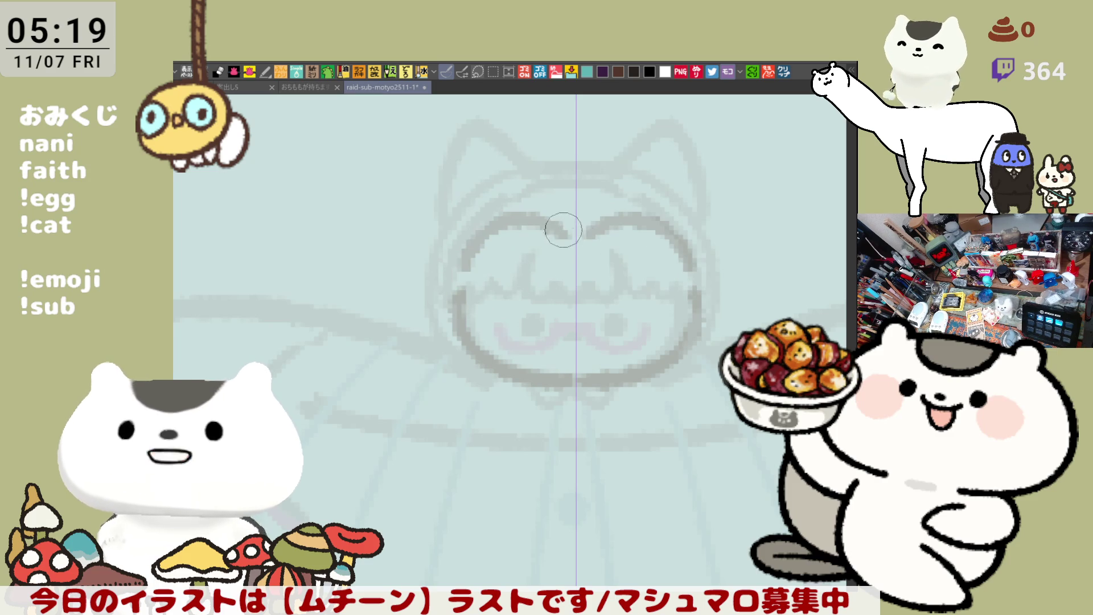
# Step: Sketch the mirrored strokes around the eyes
pyautogui.moveTo(489, 288); pyautogui.dragTo(563, 276)
pyautogui.hotkey('ctrl', 'z')
pyautogui.moveTo(495, 288); pyautogui.dragTo(566, 284)
pyautogui.hotkey('ctrl', 'z')
pyautogui.moveTo(491, 287)
pyautogui.mouseDown()
pyautogui.moveTo(552, 285)
pyautogui.moveTo(527, 317)
pyautogui.mouseUp()
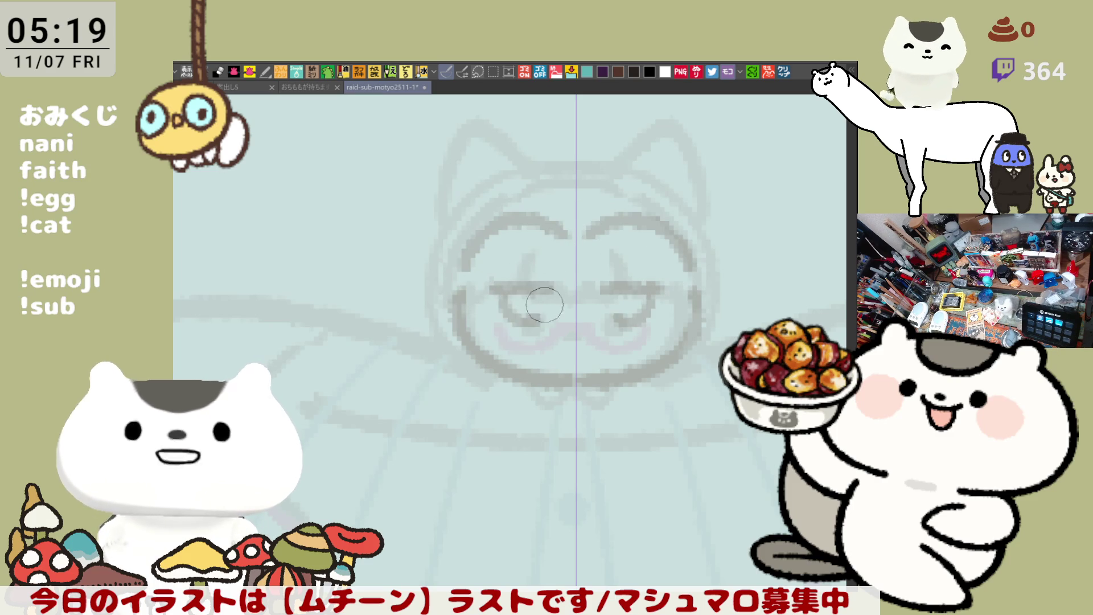
pyautogui.hotkey('ctrl', 'z')
pyautogui.moveTo(527, 273)
pyautogui.mouseDown()
pyautogui.moveTo(510, 326)
pyautogui.moveTo(545, 311)
pyautogui.moveTo(603, 316)
pyautogui.moveTo(587, 342)
pyautogui.moveTo(590, 332)
pyautogui.mouseUp()
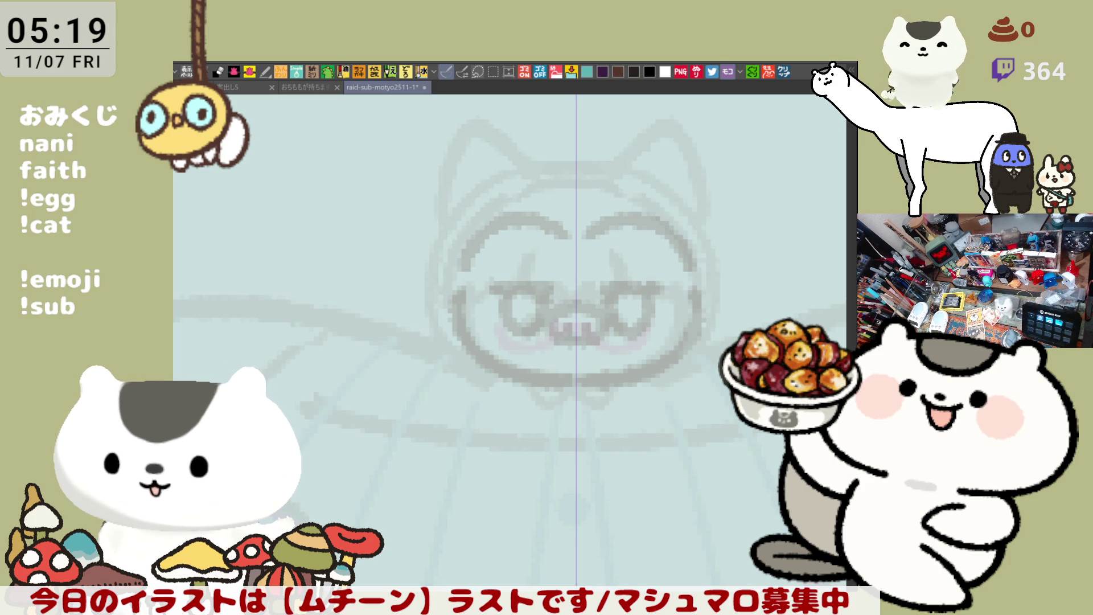
# Step: Sketch the arched top and mirrored sides of the head outline
pyautogui.moveTo(600, 337); pyautogui.dragTo(612, 345)
pyautogui.moveTo(460, 238)
pyautogui.mouseDown()
pyautogui.moveTo(427, 298)
pyautogui.moveTo(489, 364)
pyautogui.moveTo(434, 288)
pyautogui.moveTo(480, 324)
pyautogui.mouseUp()
pyautogui.hotkey('ctrl', 'z')
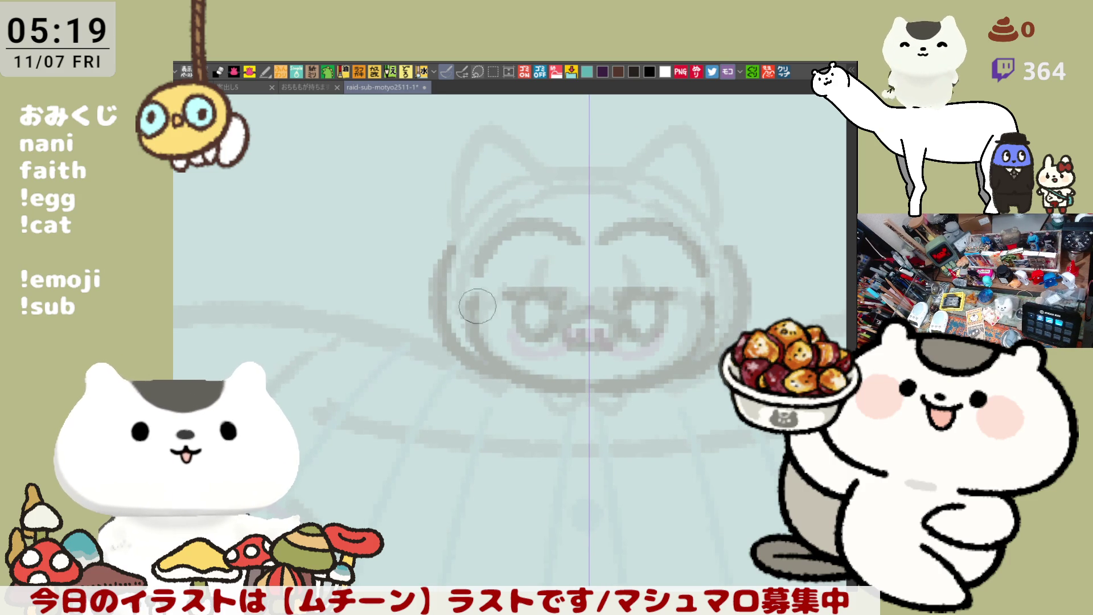
pyautogui.moveTo(473, 224)
pyautogui.mouseDown()
pyautogui.moveTo(527, 170)
pyautogui.moveTo(586, 159)
pyautogui.mouseUp()
pyautogui.hotkey('ctrl', 'z')
pyautogui.moveTo(498, 196); pyautogui.dragTo(592, 157)
pyautogui.moveTo(495, 188); pyautogui.dragTo(432, 278)
pyautogui.hotkey('ctrl', 'z')
pyautogui.moveTo(490, 185); pyautogui.dragTo(432, 294)
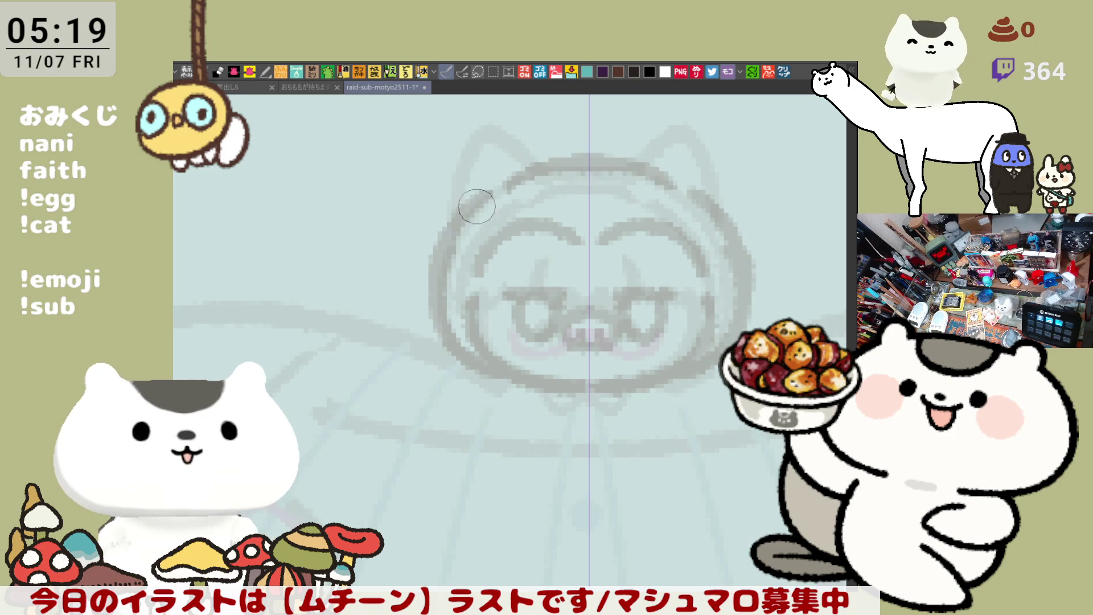
# Step: Sketch the mirrored ear outlines and the outer head outline on both sides
pyautogui.moveTo(470, 199)
pyautogui.mouseDown()
pyautogui.moveTo(488, 135)
pyautogui.moveTo(591, 217)
pyautogui.mouseUp()
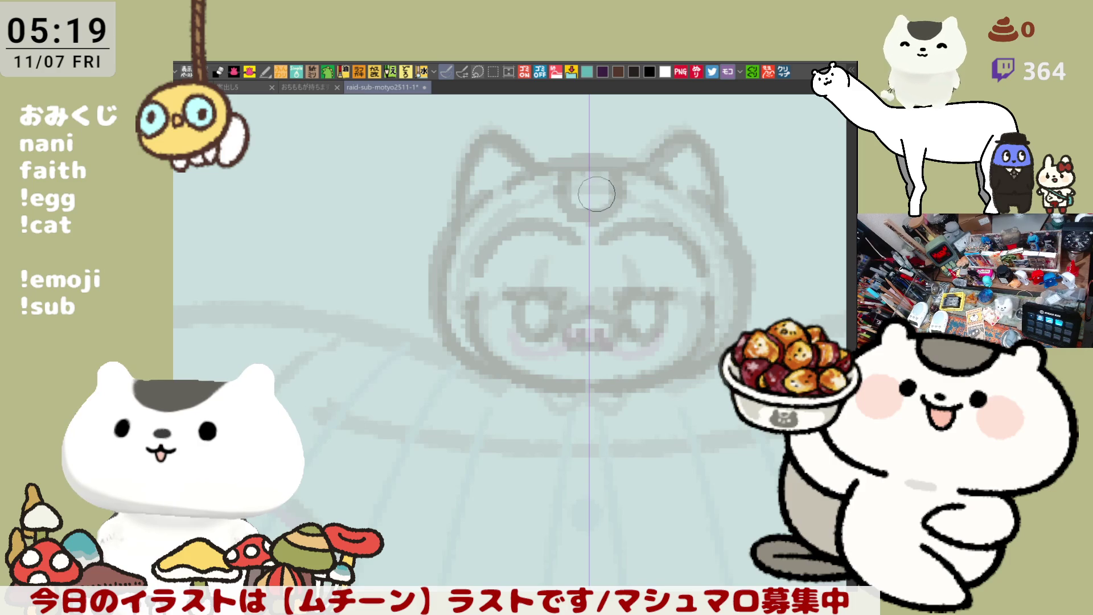
pyautogui.moveTo(441, 256); pyautogui.dragTo(450, 347)
pyautogui.hotkey('ctrl', 'z')
pyautogui.moveTo(439, 239); pyautogui.dragTo(444, 342)
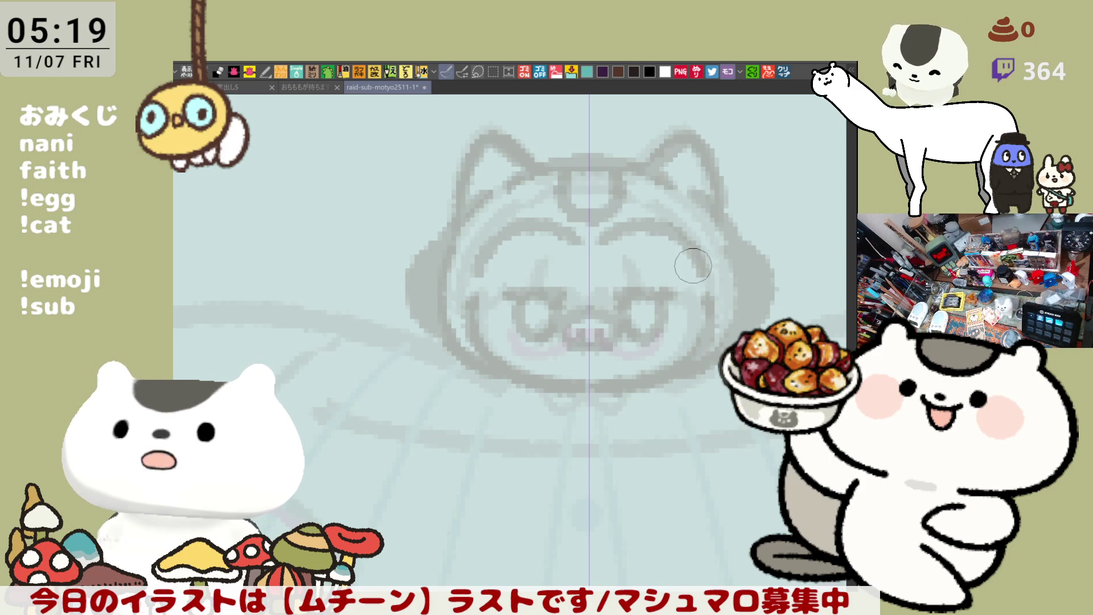
# Step: Sketch a mirrored arm curve lower on the body
pyautogui.moveTo(596, 398)
pyautogui.mouseDown()
pyautogui.moveTo(610, 378)
pyautogui.moveTo(579, 359)
pyautogui.mouseUp()
pyautogui.moveTo(533, 420); pyautogui.dragTo(549, 398)
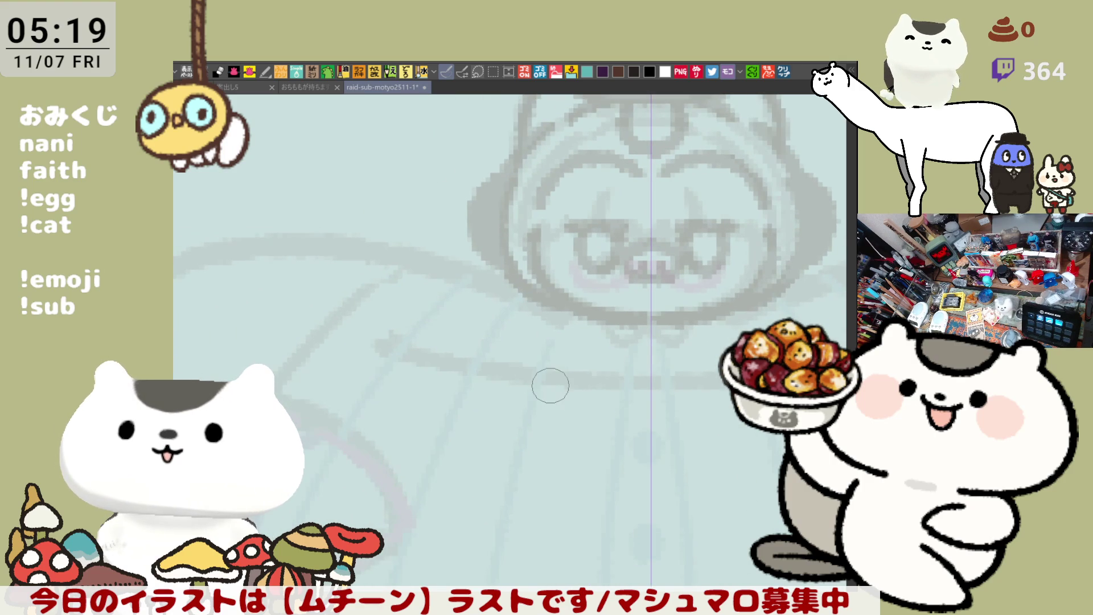
pyautogui.scroll(-2, 550, 386)
pyautogui.moveTo(555, 379); pyautogui.dragTo(534, 345)
pyautogui.moveTo(330, 264); pyautogui.dragTo(478, 279)
pyautogui.hotkey('ctrl', 'z')
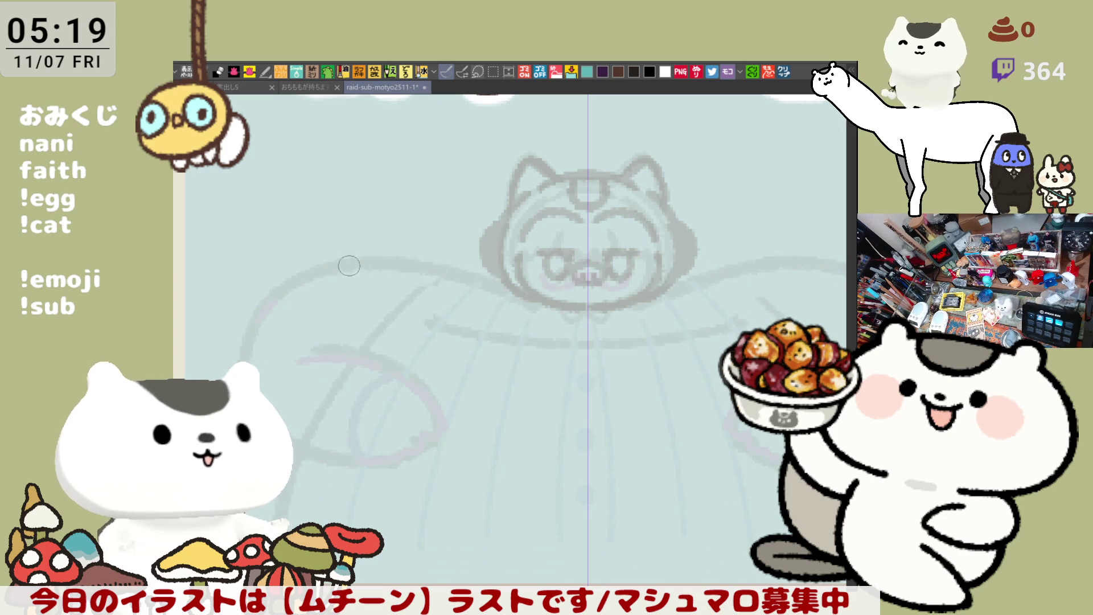
pyautogui.moveTo(339, 263); pyautogui.dragTo(515, 291)
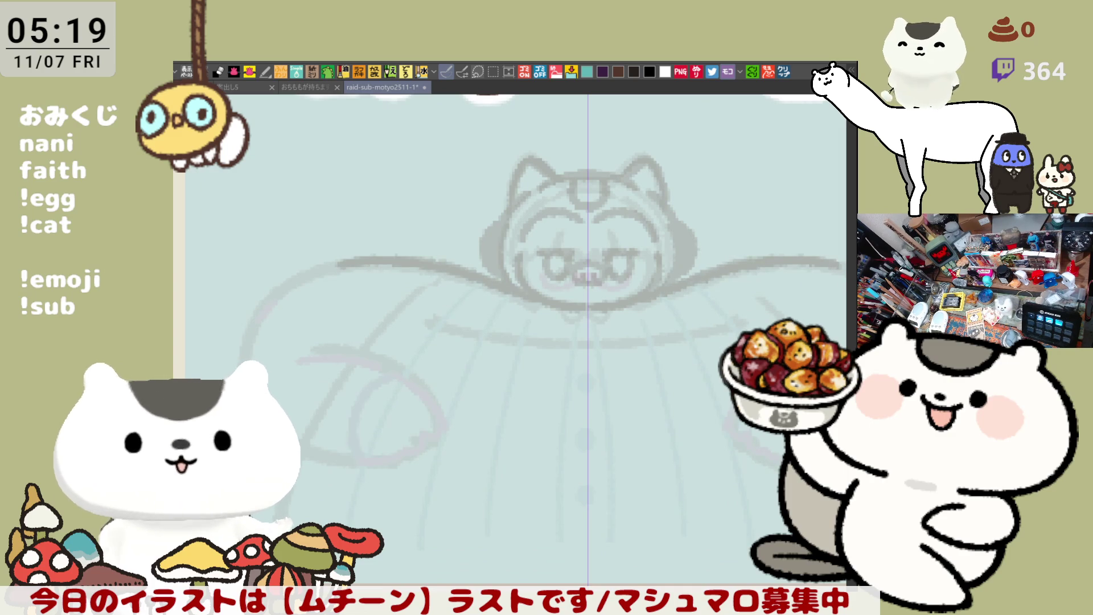
# Step: Ink the ears in dark brown, mirrored, from the tips down
pyautogui.scroll(-2, 585, 339)
pyautogui.scroll(5, 585, 339)
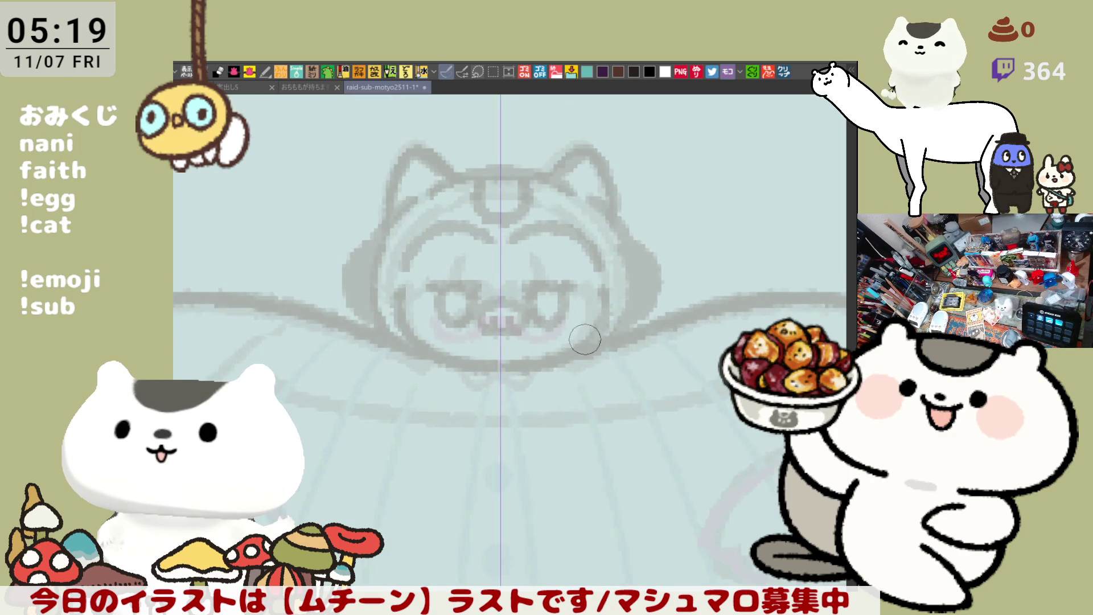
pyautogui.moveTo(390, 265); pyautogui.dragTo(452, 334)
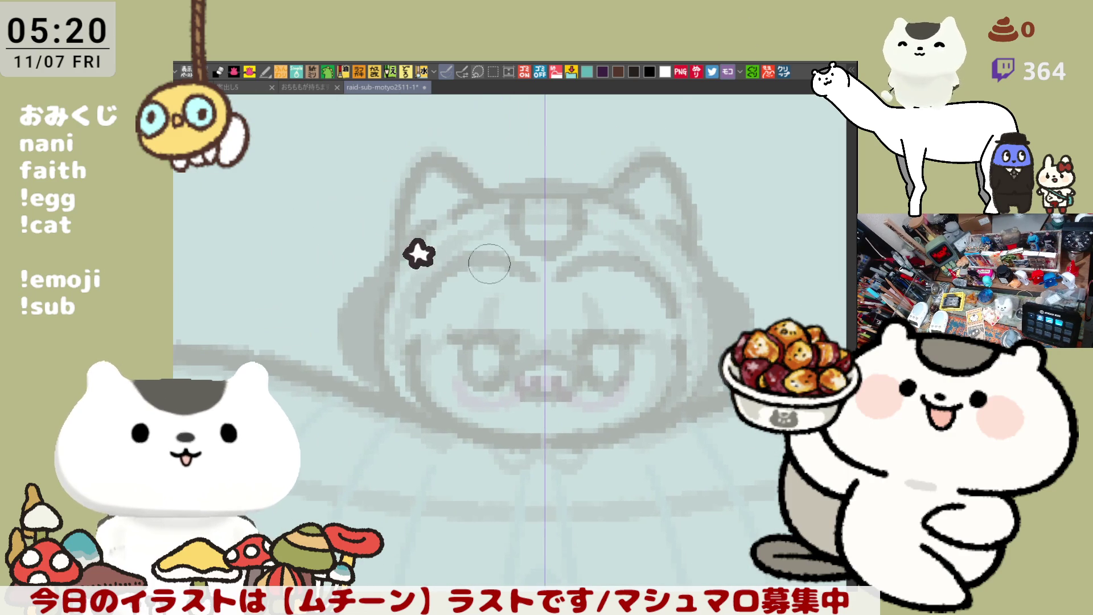
pyautogui.moveTo(432, 157); pyautogui.dragTo(398, 247)
pyautogui.hotkey('ctrl', 'z')
pyautogui.moveTo(436, 149); pyautogui.dragTo(391, 263)
pyautogui.moveTo(433, 157)
pyautogui.mouseDown()
pyautogui.moveTo(486, 197)
pyautogui.moveTo(579, 185)
pyautogui.moveTo(547, 193)
pyautogui.moveTo(544, 216)
pyautogui.moveTo(517, 216)
pyautogui.moveTo(546, 232)
pyautogui.mouseUp()
# Step: Ink the bar across the head top joining both ears
pyautogui.hotkey('ctrl', 'z')
pyautogui.hotkey('ctrl', 'z')
pyautogui.hotkey('ctrl', 'z')
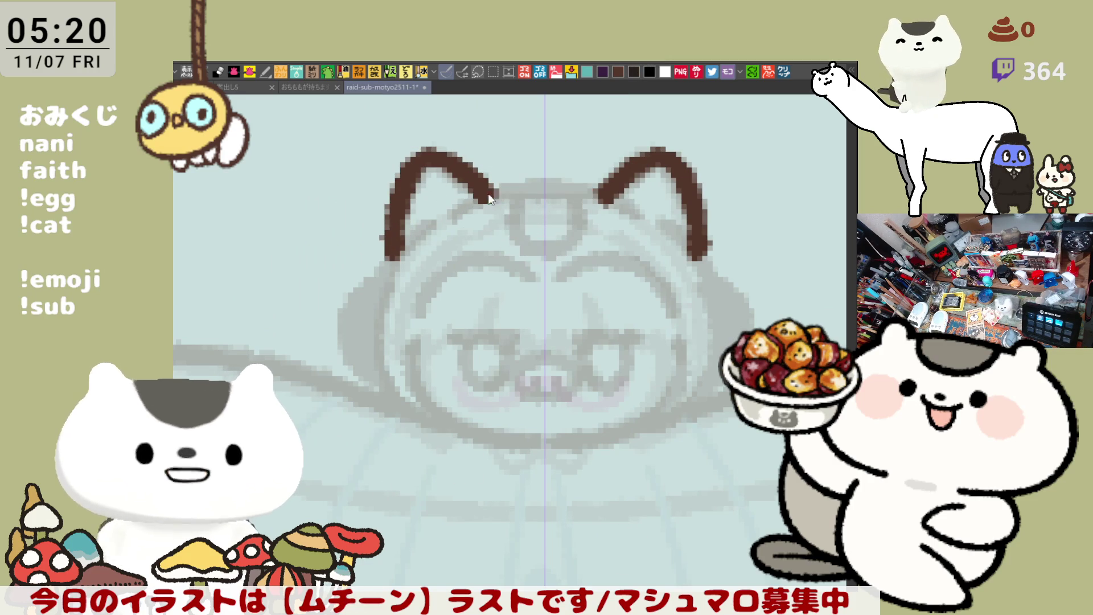
pyautogui.hotkey('ctrl', 'y')
pyautogui.hotkey('ctrl', 'z')
pyautogui.hotkey('ctrl', 'y')
pyautogui.hotkey('ctrl', 'z')
pyautogui.moveTo(466, 207); pyautogui.dragTo(547, 192)
pyautogui.hotkey('ctrl', 'z')
pyautogui.moveTo(467, 208)
pyautogui.mouseDown()
pyautogui.moveTo(480, 188)
pyautogui.moveTo(563, 190)
pyautogui.mouseUp()
pyautogui.hotkey('ctrl', 'z')
pyautogui.moveTo(467, 207); pyautogui.dragTo(563, 190)
pyautogui.hotkey('ctrl', 'z')
pyautogui.moveTo(470, 203); pyautogui.dragTo(546, 189)
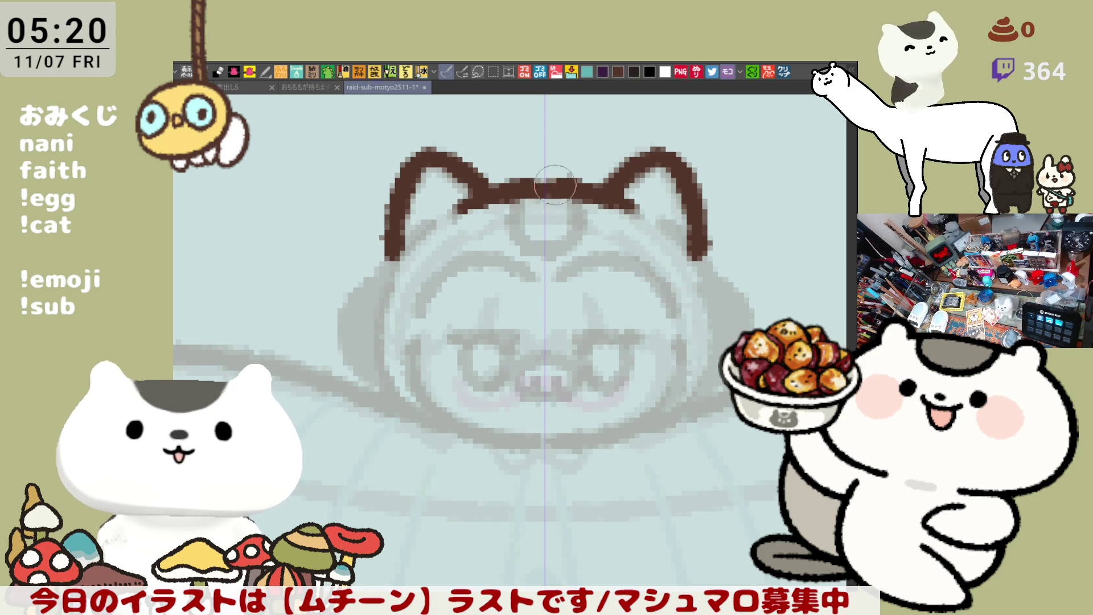
# Step: Ink the mirrored cheek outline around the jaw down to the chin
pyautogui.moveTo(415, 228); pyautogui.dragTo(407, 378)
pyautogui.hotkey('ctrl', 'z')
pyautogui.moveTo(413, 225); pyautogui.dragTo(450, 436)
pyautogui.hotkey('ctrl', 'z')
pyautogui.moveTo(413, 224)
pyautogui.mouseDown()
pyautogui.moveTo(375, 376)
pyautogui.moveTo(474, 437)
pyautogui.mouseUp()
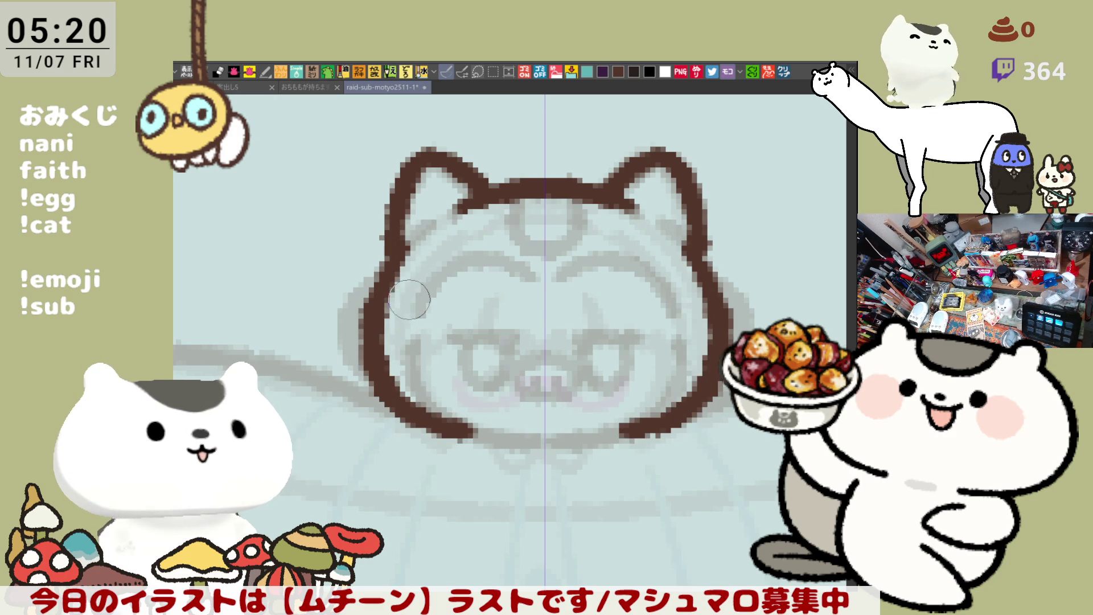
pyautogui.hotkey('ctrl', 'z')
pyautogui.moveTo(411, 228)
pyautogui.mouseDown()
pyautogui.moveTo(450, 438)
pyautogui.moveTo(470, 435)
pyautogui.mouseUp()
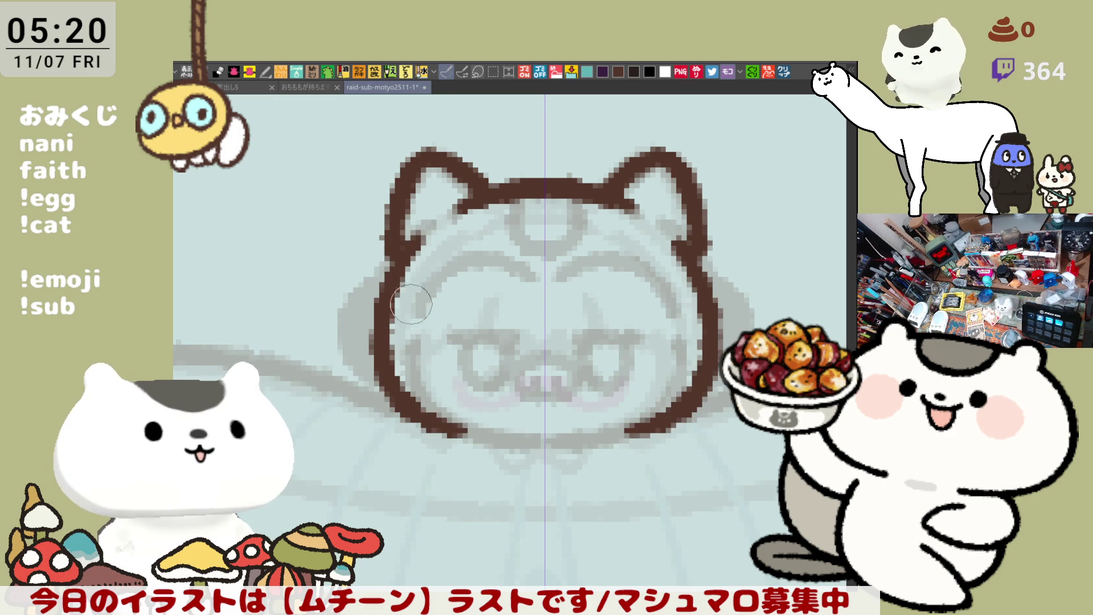
pyautogui.hotkey('ctrl', 'z')
pyautogui.moveTo(413, 228)
pyautogui.mouseDown()
pyautogui.moveTo(367, 357)
pyautogui.moveTo(459, 433)
pyautogui.moveTo(545, 450)
pyautogui.mouseUp()
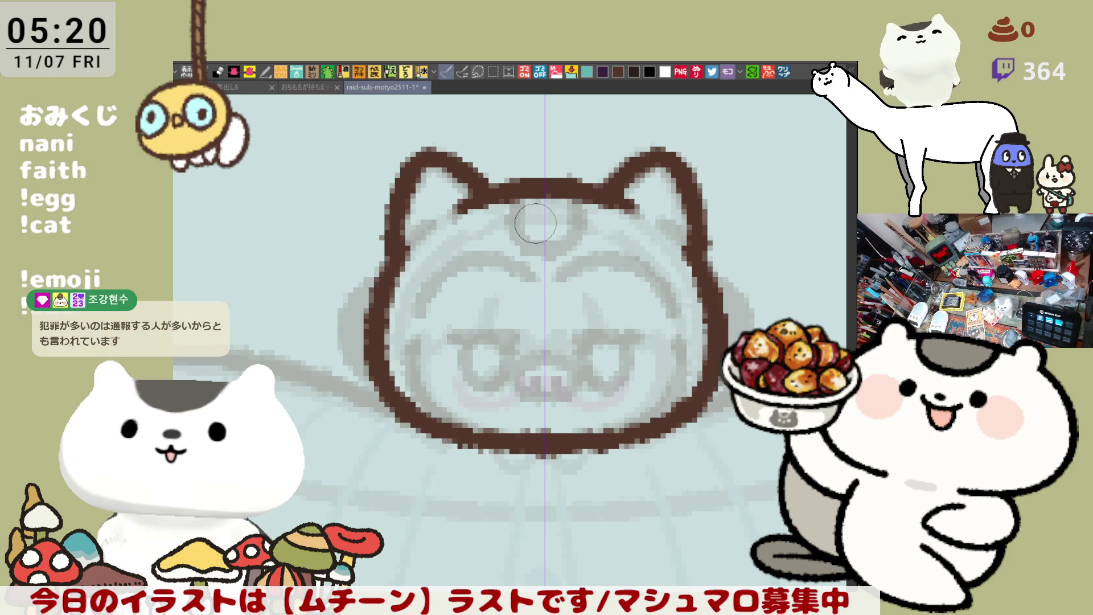
# Step: Ink the mirrored forehead circle stroke
pyautogui.moveTo(515, 179); pyautogui.dragTo(527, 250)
pyautogui.hotkey('ctrl', 'z')
pyautogui.moveTo(515, 178)
pyautogui.mouseDown()
pyautogui.moveTo(527, 246)
pyautogui.moveTo(543, 244)
pyautogui.moveTo(500, 433)
pyautogui.mouseUp()
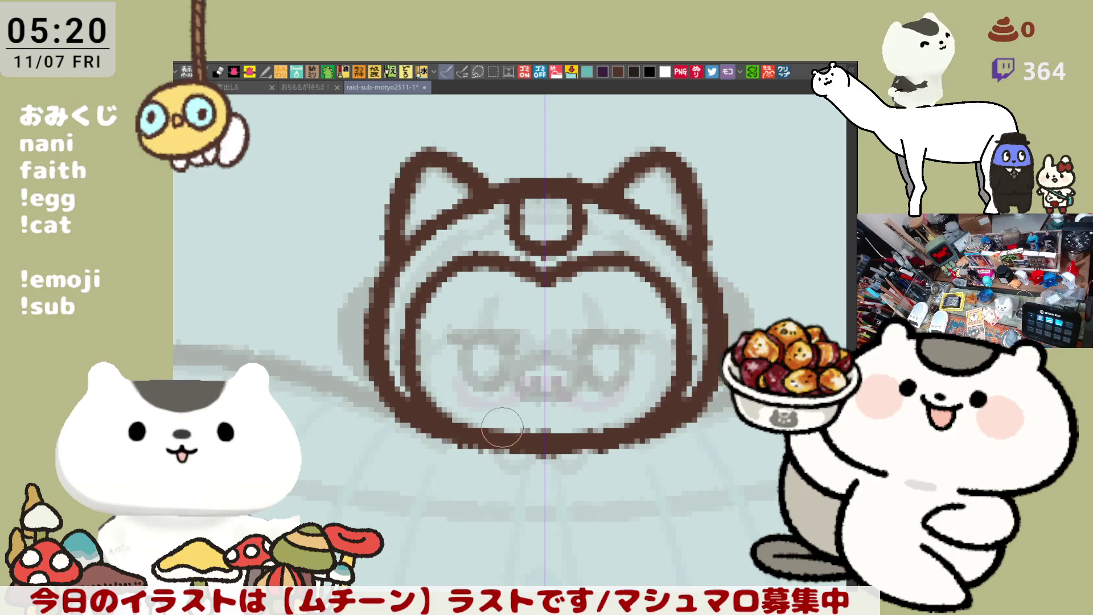
# Step: Ink mirrored side-ear arcs at both cheeks
pyautogui.moveTo(601, 401); pyautogui.dragTo(575, 341)
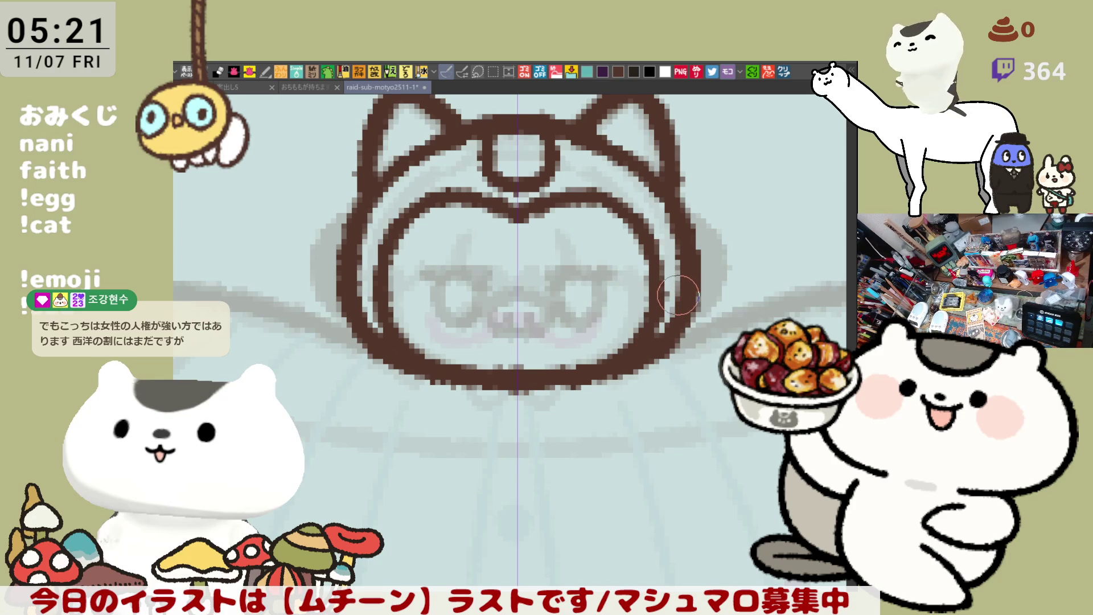
pyautogui.moveTo(676, 293); pyautogui.dragTo(702, 297)
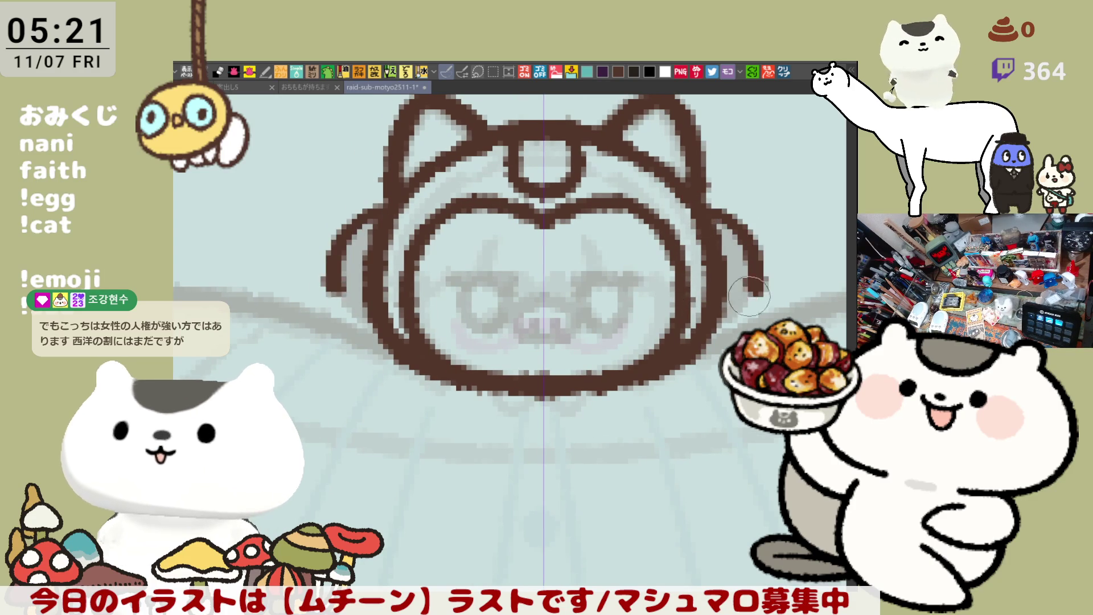
pyautogui.moveTo(727, 224)
pyautogui.mouseDown()
pyautogui.moveTo(719, 335)
pyautogui.moveTo(699, 327)
pyautogui.mouseUp()
pyautogui.hotkey('ctrl', 'z')
pyautogui.moveTo(710, 212); pyautogui.dragTo(726, 320)
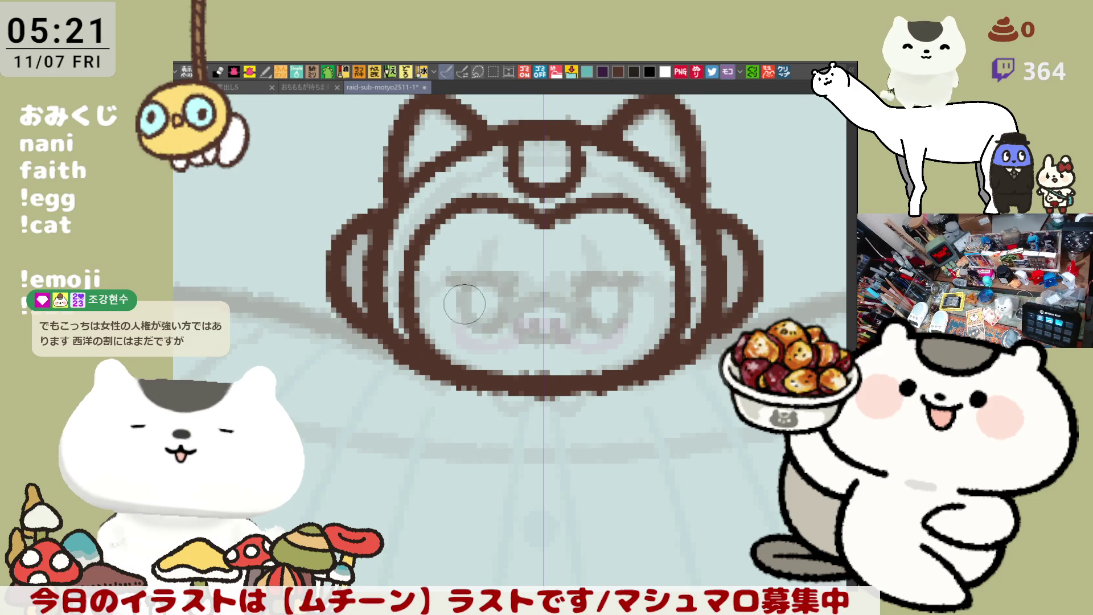
# Step: Ink flat mirrored eye lines, then try U-shaped eyes and undo them
pyautogui.moveTo(450, 279)
pyautogui.mouseDown()
pyautogui.moveTo(512, 275)
pyautogui.moveTo(478, 252)
pyautogui.mouseUp()
pyautogui.hotkey('ctrl', 'z')
pyautogui.hotkey('ctrl', 'z')
pyautogui.moveTo(442, 220)
pyautogui.mouseDown()
pyautogui.moveTo(485, 222)
pyautogui.moveTo(435, 247)
pyautogui.moveTo(470, 270)
pyautogui.mouseUp()
pyautogui.hotkey('ctrl', 'z')
pyautogui.hotkey('ctrl', 'z')
pyautogui.hotkey('ctrl', 'z')
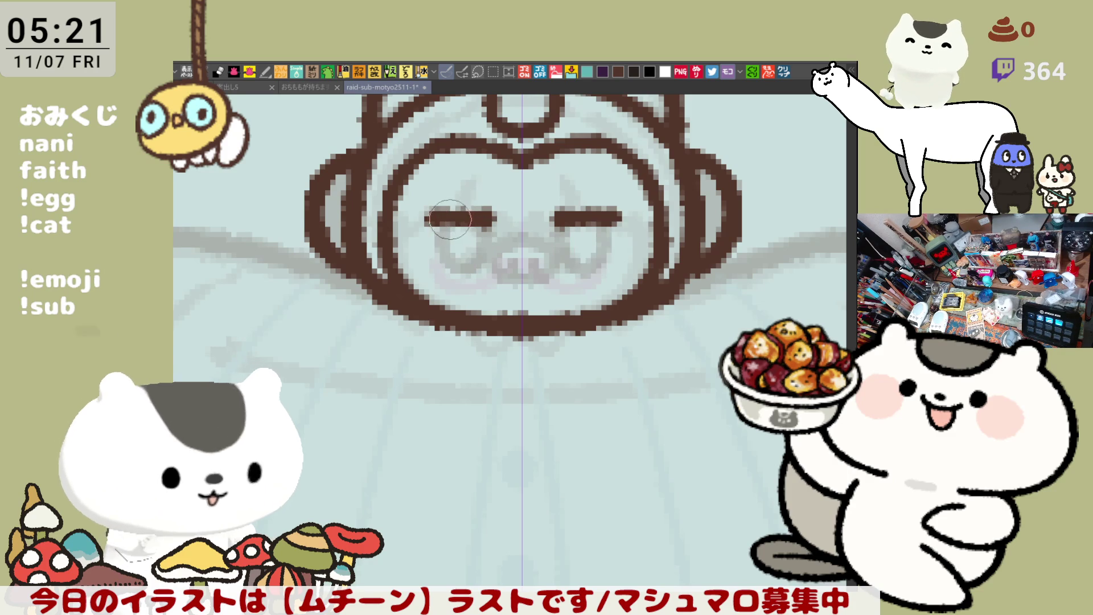
# Step: Redraw the mirrored eyes as U shapes, retrying the stroke several times
pyautogui.moveTo(435, 228); pyautogui.dragTo(474, 267)
pyautogui.hotkey('ctrl', 'z')
pyautogui.hotkey('ctrl', 'y')
pyautogui.hotkey('ctrl', 'z')
pyautogui.moveTo(435, 228); pyautogui.dragTo(478, 262)
pyautogui.hotkey('ctrl', 'z')
pyautogui.moveTo(435, 228)
pyautogui.mouseDown()
pyautogui.moveTo(455, 268)
pyautogui.moveTo(468, 236)
pyautogui.moveTo(478, 262)
pyautogui.mouseUp()
pyautogui.hotkey('ctrl', 'z')
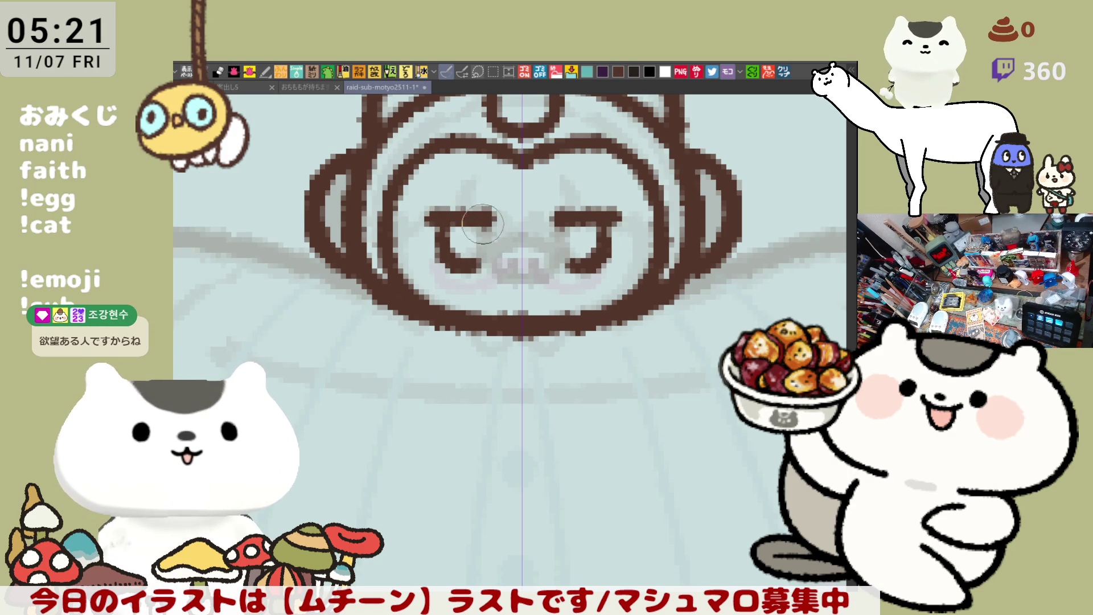
# Step: Close each eye's right side and draw a curve joining both eyes under the nose
pyautogui.moveTo(484, 225); pyautogui.dragTo(470, 259)
pyautogui.hotkey('ctrl', 'z')
pyautogui.hotkey('ctrl', 'y')
pyautogui.hotkey('ctrl', 'z')
pyautogui.moveTo(484, 220)
pyautogui.mouseDown()
pyautogui.moveTo(478, 259)
pyautogui.moveTo(520, 266)
pyautogui.moveTo(495, 259)
pyautogui.mouseUp()
pyautogui.hotkey('ctrl', 'z')
pyautogui.moveTo(484, 219)
pyautogui.mouseDown()
pyautogui.moveTo(502, 271)
pyautogui.moveTo(515, 254)
pyautogui.moveTo(512, 267)
pyautogui.moveTo(512, 241)
pyautogui.moveTo(537, 233)
pyautogui.moveTo(512, 268)
pyautogui.moveTo(547, 253)
pyautogui.mouseUp()
pyautogui.hotkey('ctrl', 'z')
pyautogui.hotkey('ctrl', 'z')
pyautogui.hotkey('ctrl', 'z')
pyautogui.hotkey('ctrl', 'z')
pyautogui.moveTo(481, 227)
pyautogui.mouseDown()
pyautogui.moveTo(546, 250)
pyautogui.moveTo(541, 237)
pyautogui.moveTo(525, 243)
pyautogui.moveTo(531, 261)
pyautogui.mouseUp()
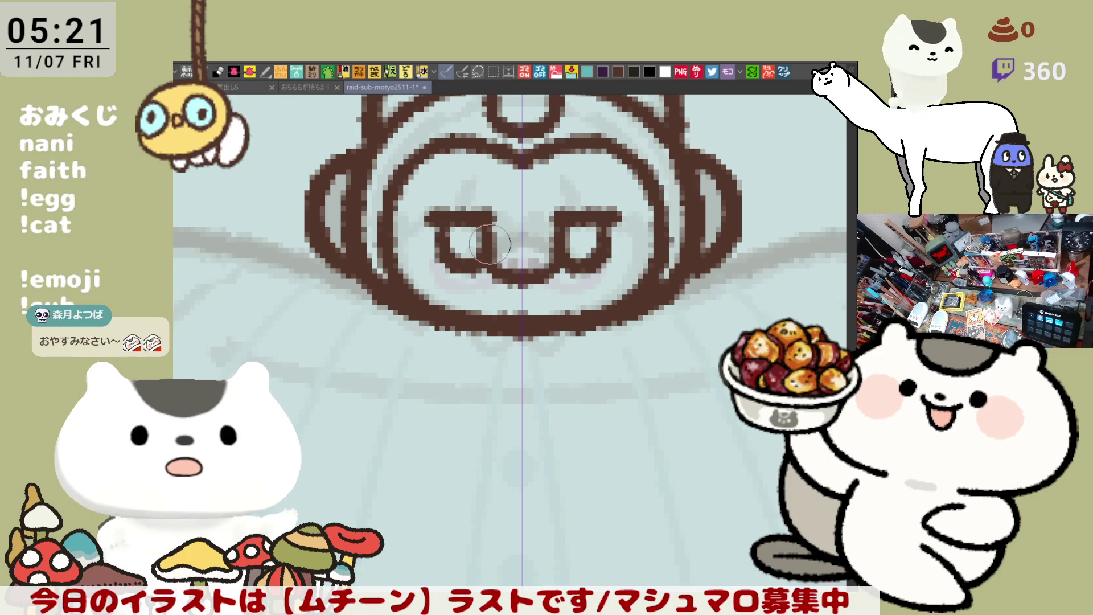
# Step: Ink a small rounded dark brown snout between the eyes
pyautogui.moveTo(507, 251)
pyautogui.mouseDown()
pyautogui.moveTo(529, 256)
pyautogui.moveTo(517, 254)
pyautogui.moveTo(521, 268)
pyautogui.mouseUp()
pyautogui.hotkey('ctrl', 'z')
pyautogui.hotkey('ctrl', 'z')
pyautogui.hotkey('ctrl', 'z')
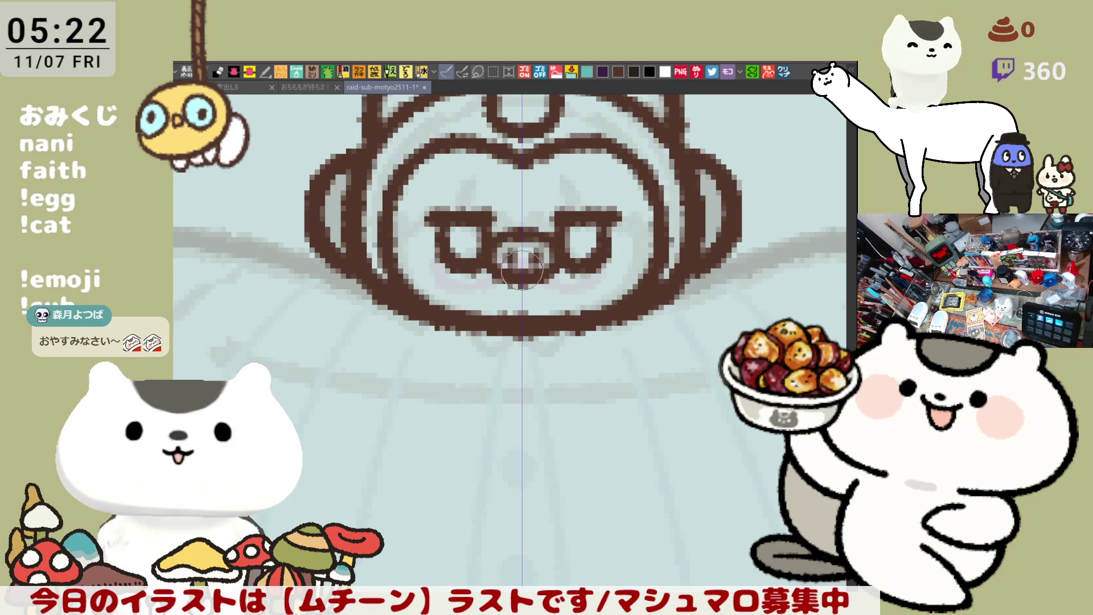
pyautogui.moveTo(530, 315); pyautogui.dragTo(513, 295)
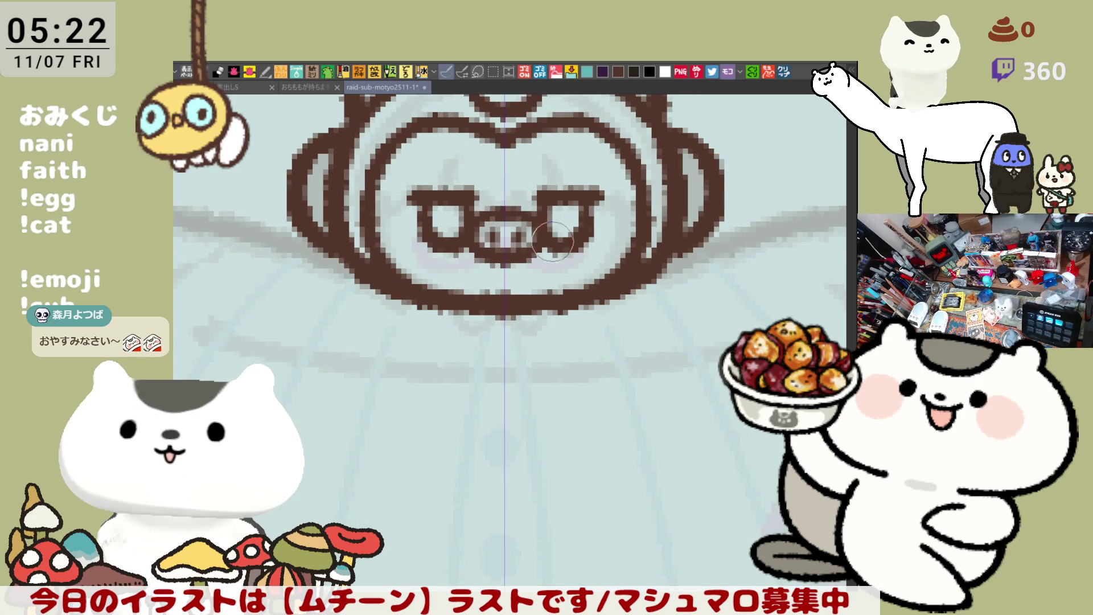
pyautogui.moveTo(575, 280); pyautogui.dragTo(602, 304)
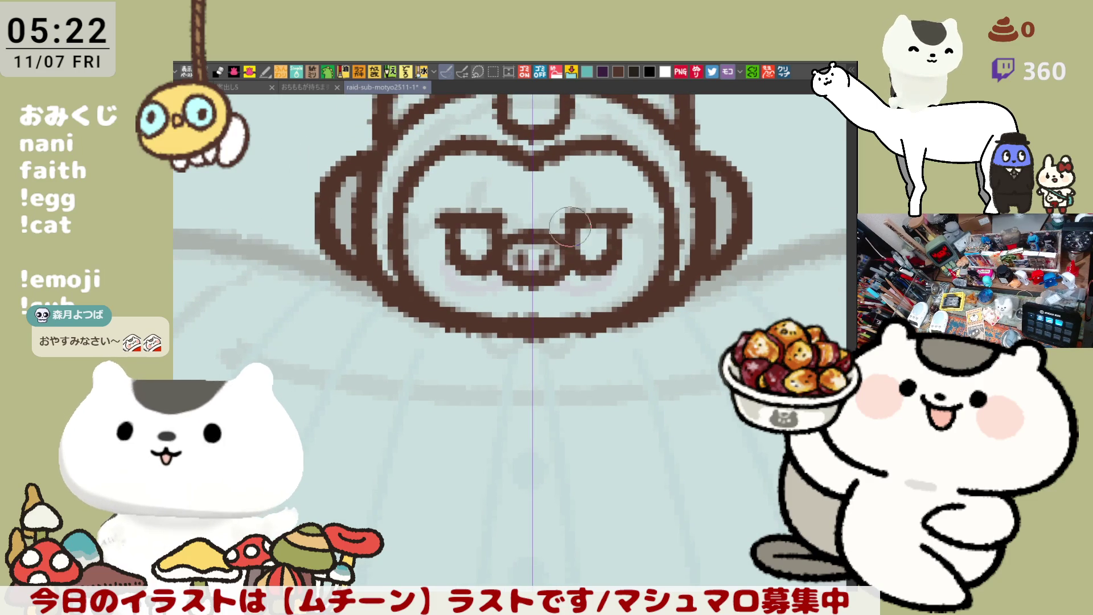
pyautogui.moveTo(556, 242)
pyautogui.mouseDown()
pyautogui.moveTo(570, 267)
pyautogui.moveTo(552, 250)
pyautogui.moveTo(592, 279)
pyautogui.moveTo(577, 270)
pyautogui.mouseUp()
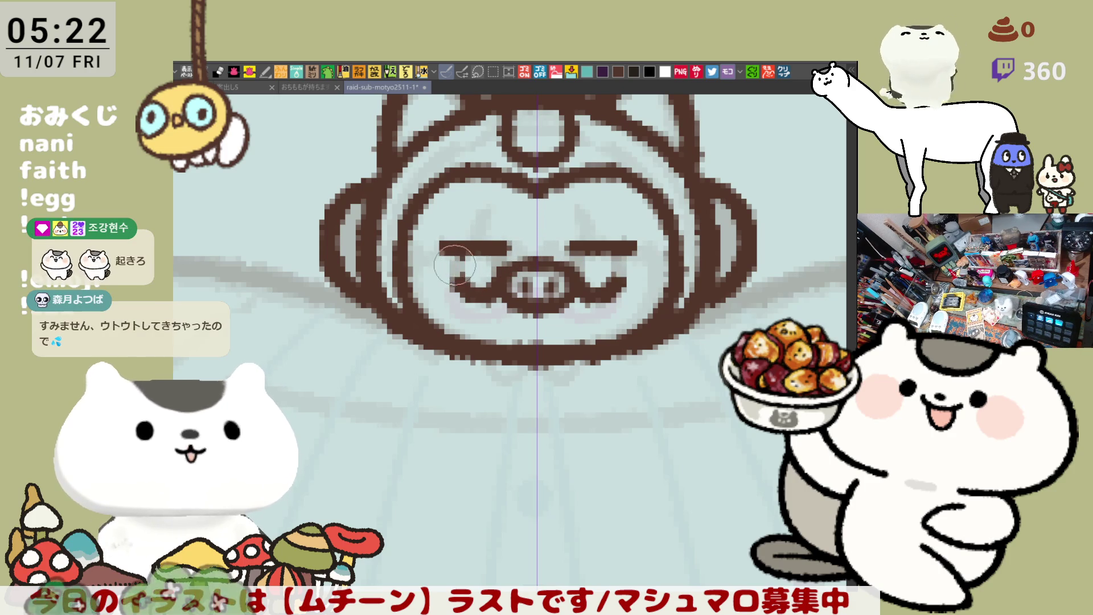
# Step: Compare eye versions through the stroke history and settle on the full U-shaped eyes
pyautogui.hotkey('ctrl', 'z')
pyautogui.hotkey('ctrl', 'z')
pyautogui.hotkey('ctrl', 'z')
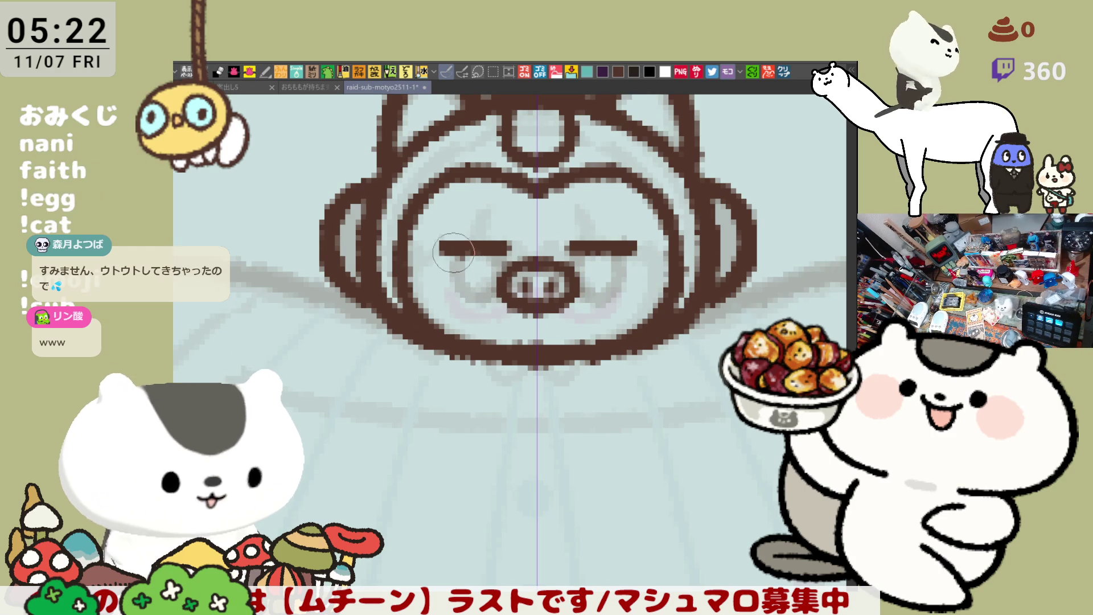
pyautogui.hotkey('ctrl', 'y')
pyautogui.hotkey('ctrl', 'y')
pyautogui.hotkey('ctrl', 'y')
pyautogui.hotkey('ctrl', 'z')
pyautogui.hotkey('ctrl', 'z')
pyautogui.hotkey('ctrl', 'y')
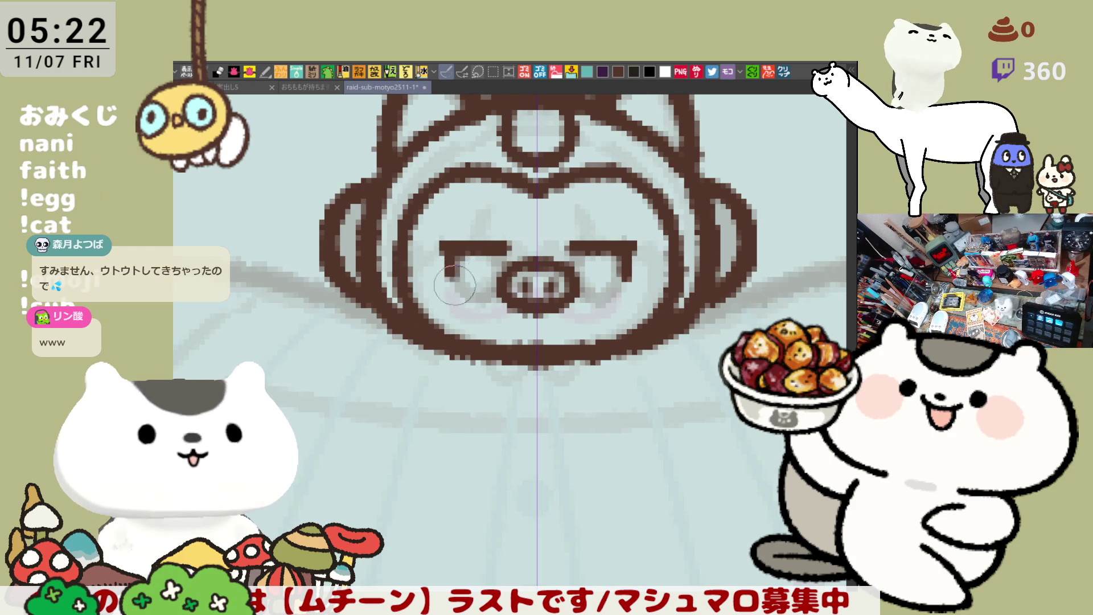
pyautogui.hotkey('ctrl', 'y')
pyautogui.hotkey('ctrl', 'y')
pyautogui.hotkey('ctrl', 'z')
pyautogui.hotkey('ctrl', 'y')
pyautogui.hotkey('ctrl', 'y')
pyautogui.hotkey('ctrl', 'y')
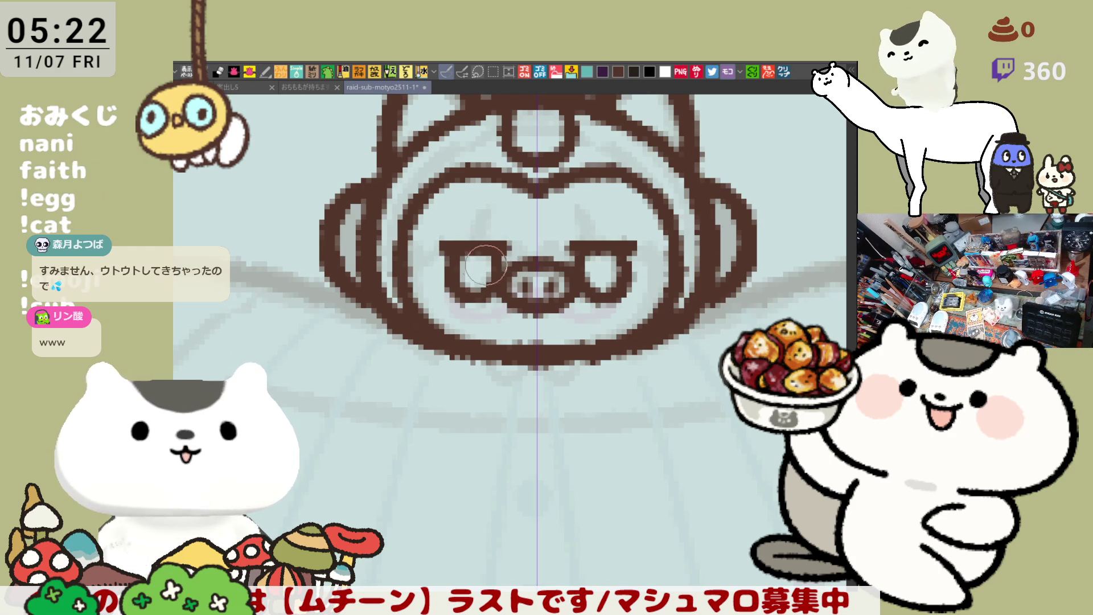
pyautogui.hotkey('ctrl', 'z')
pyautogui.hotkey('ctrl', 'z')
pyautogui.hotkey('ctrl', 'y')
pyautogui.hotkey('ctrl', 'y')
pyautogui.hotkey('ctrl', 'z')
pyautogui.hotkey('ctrl', 'z')
pyautogui.hotkey('ctrl', 'y')
pyautogui.hotkey('ctrl', 'y')
pyautogui.hotkey('ctrl', 'y')
pyautogui.hotkey('ctrl', 'y')
pyautogui.hotkey('ctrl', 'z')
pyautogui.hotkey('ctrl', 'y')
pyautogui.hotkey('ctrl', 'z')
pyautogui.hotkey('ctrl', 'z')
pyautogui.hotkey('ctrl', 'y')
pyautogui.hotkey('ctrl', 'y')
pyautogui.hotkey('ctrl', 'z')
pyautogui.hotkey('ctrl', 'y')
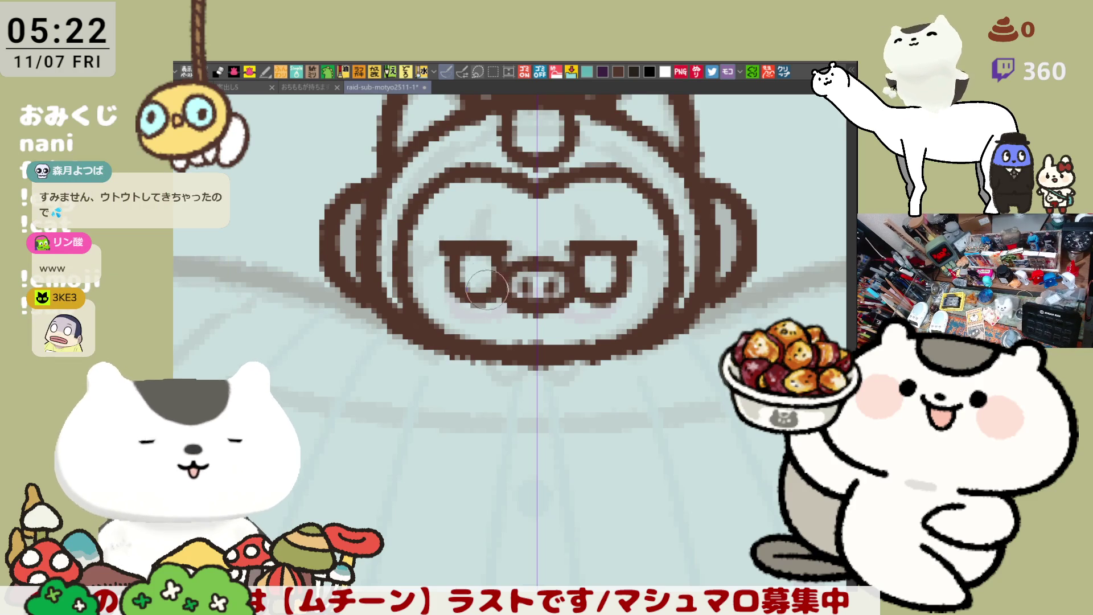
pyautogui.moveTo(625, 230); pyautogui.dragTo(663, 249)
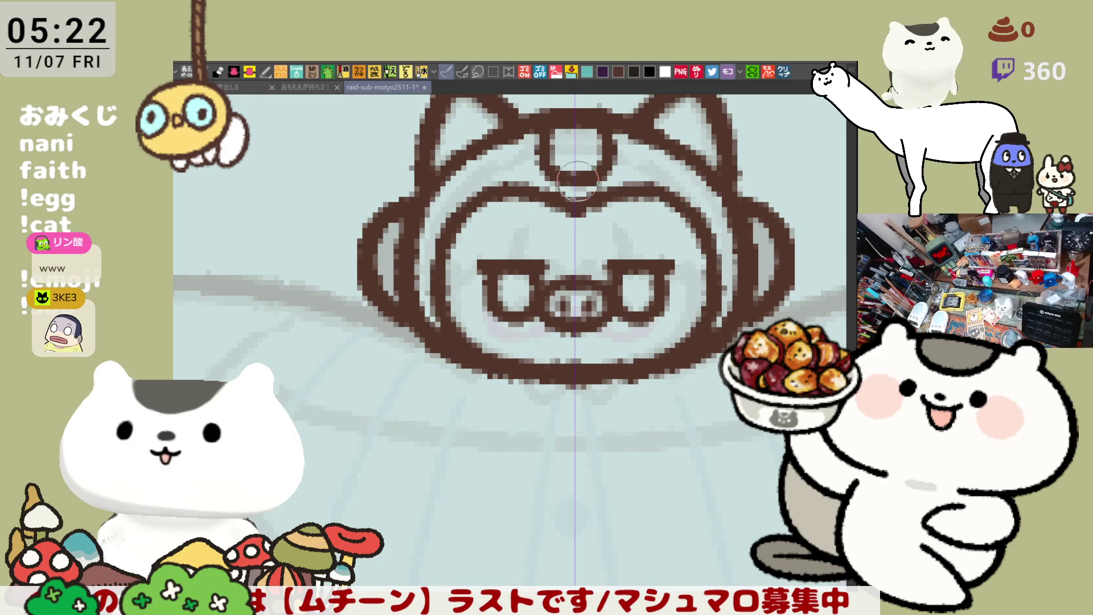
pyautogui.moveTo(596, 208); pyautogui.dragTo(554, 183)
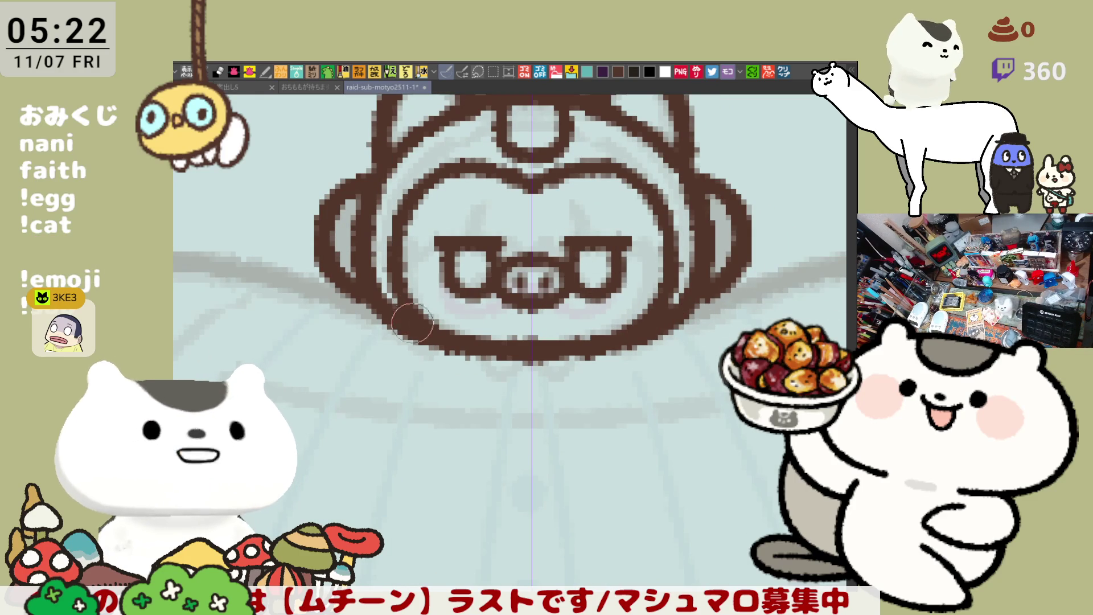
pyautogui.moveTo(410, 354); pyautogui.dragTo(458, 443)
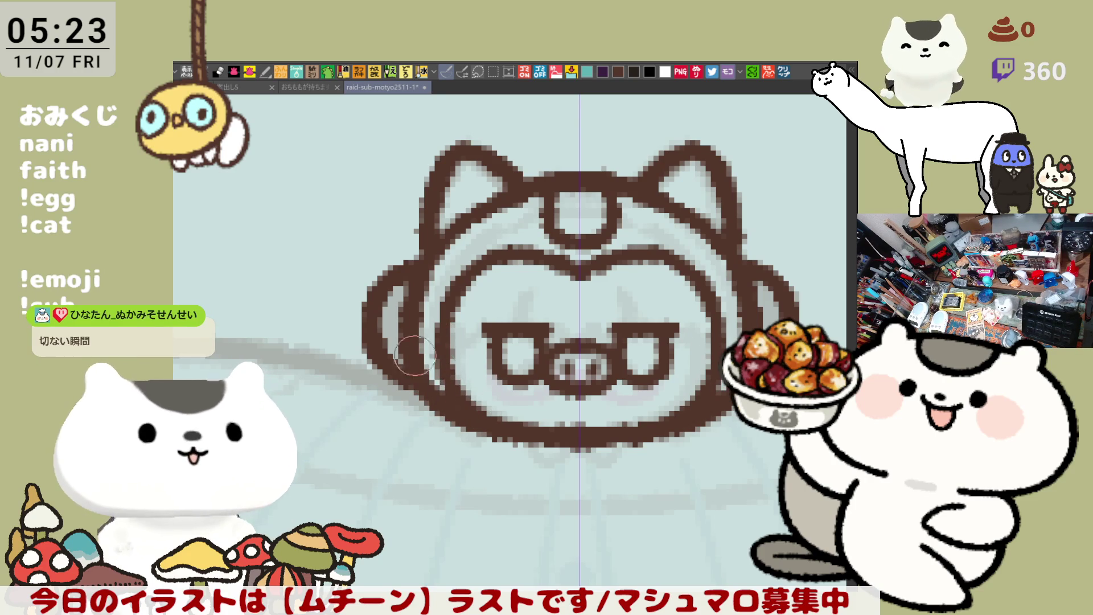
# Step: Scroll below the cat face and ink the mirrored broad shoulder line
pyautogui.click(595, 369)
pyautogui.scroll(-3, 595, 369)
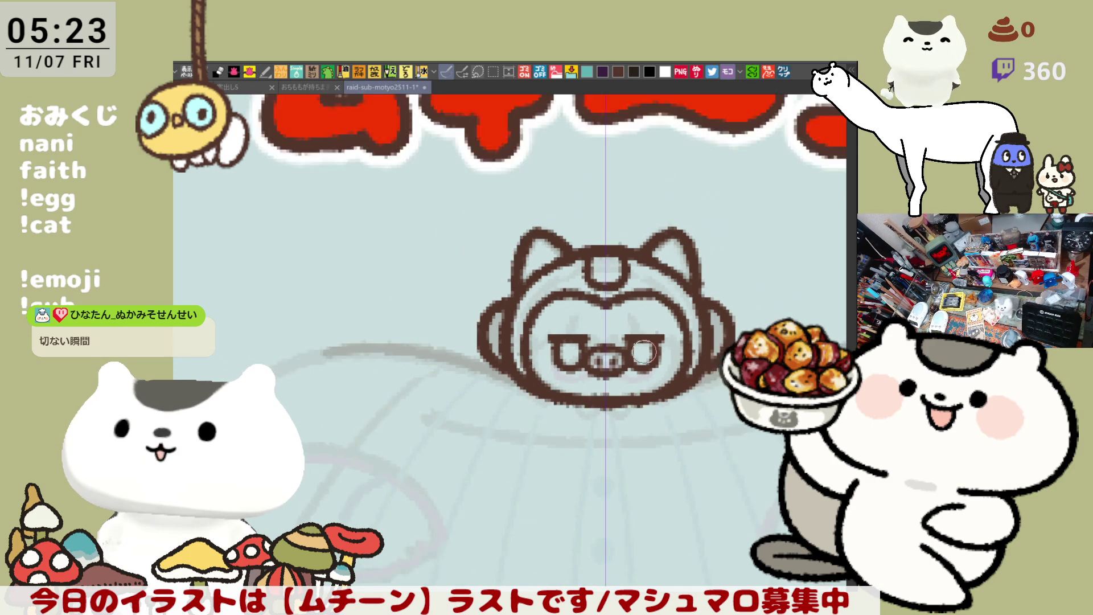
pyautogui.moveTo(644, 351); pyautogui.dragTo(483, 314)
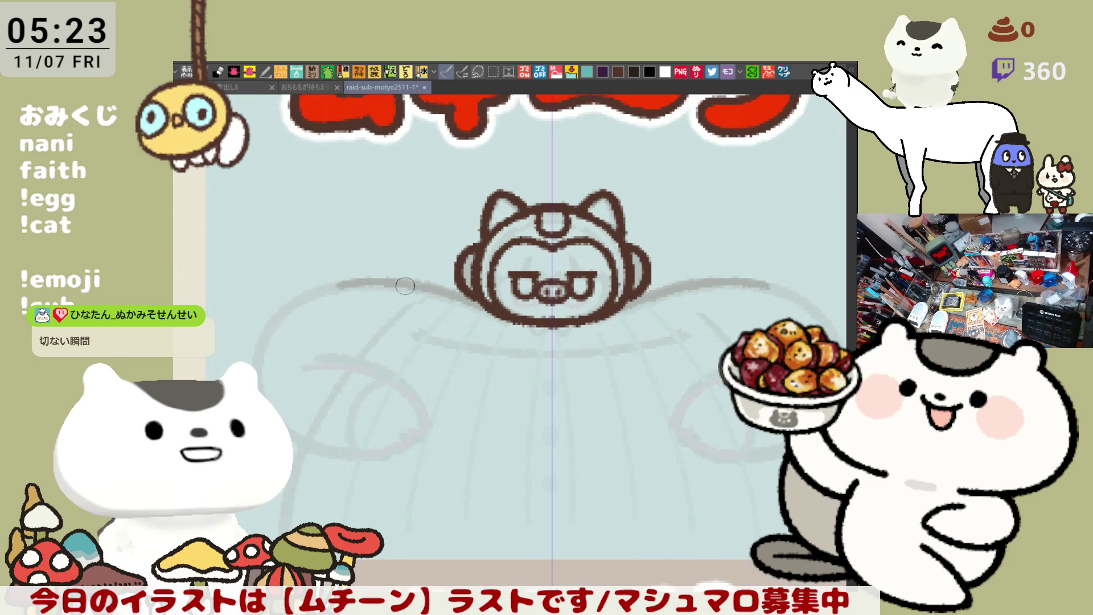
pyautogui.moveTo(341, 280); pyautogui.dragTo(476, 295)
pyautogui.hotkey('ctrl', 'z')
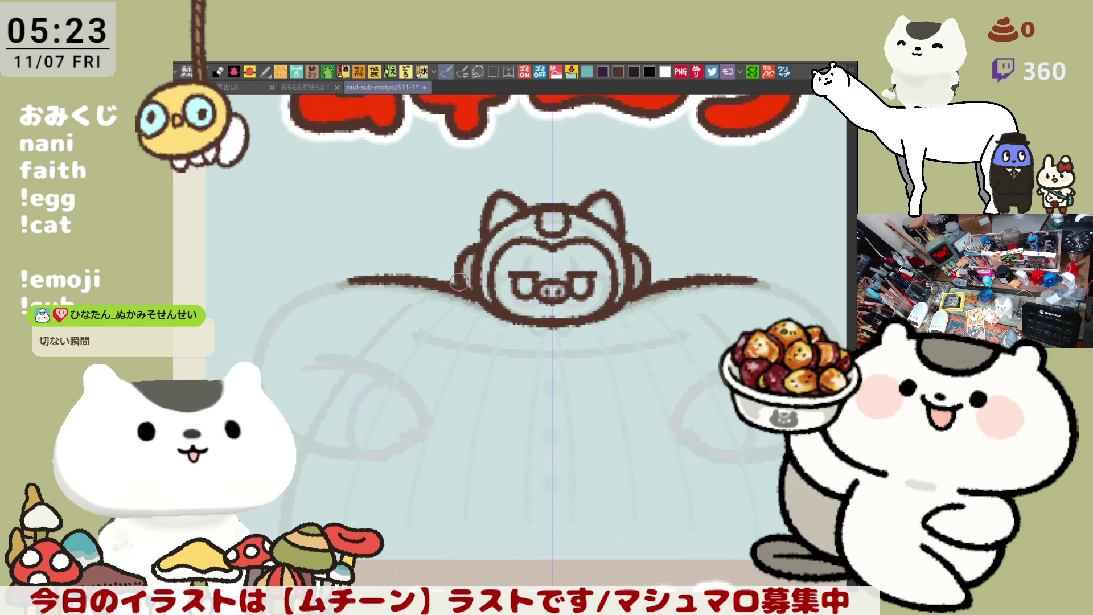
pyautogui.hotkey('ctrl', 'z')
# Step: Draw curved upper arm strokes sweeping out from the shoulders, redoing them until they look right
pyautogui.moveTo(279, 316); pyautogui.dragTo(367, 280)
pyautogui.hotkey('ctrl', 'z')
pyautogui.moveTo(277, 319); pyautogui.dragTo(367, 281)
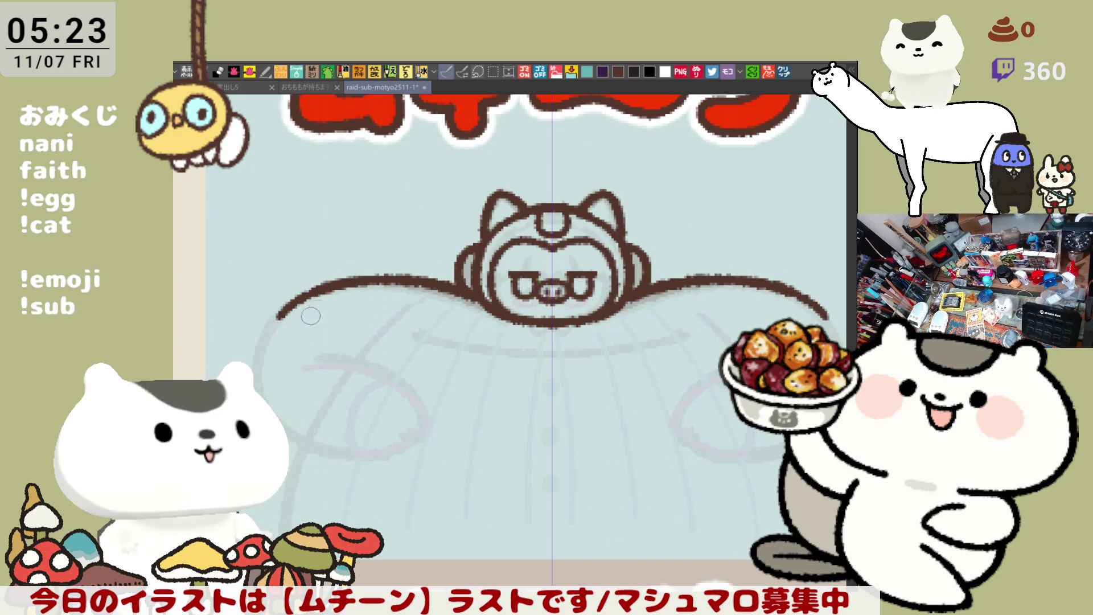
pyautogui.moveTo(279, 310)
pyautogui.mouseDown()
pyautogui.moveTo(265, 324)
pyautogui.moveTo(311, 442)
pyautogui.mouseUp()
pyautogui.hotkey('ctrl', 'z')
pyautogui.hotkey('ctrl', 'z')
pyautogui.hotkey('ctrl', 'z')
pyautogui.hotkey('ctrl', 'z')
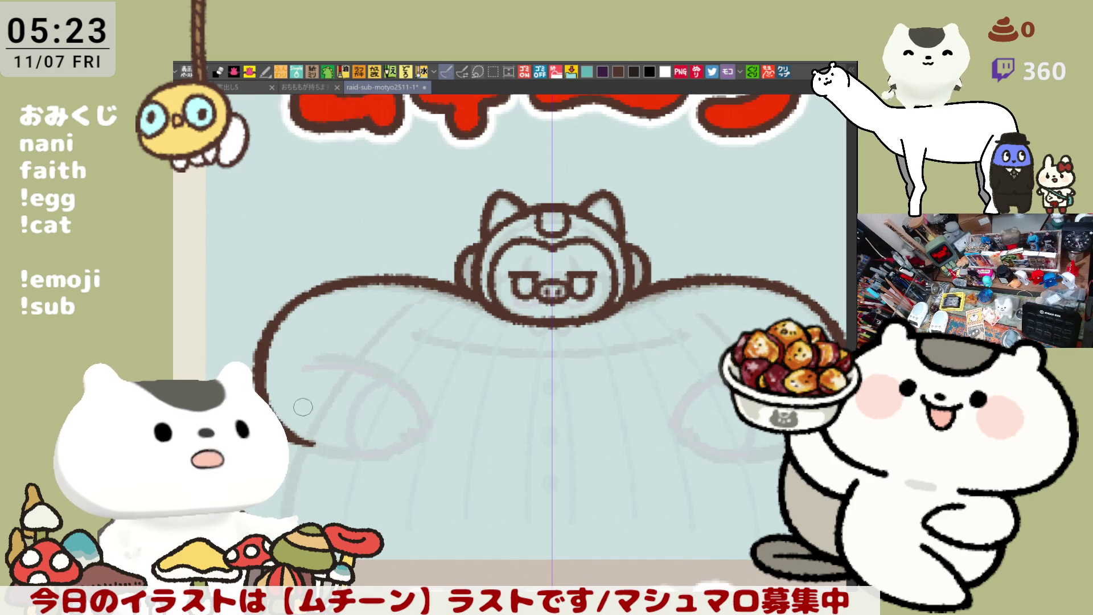
pyautogui.hotkey('ctrl', 'z')
# Step: Ink the arms running down from the shoulders, adding short connecting strokes
pyautogui.moveTo(286, 310); pyautogui.dragTo(292, 433)
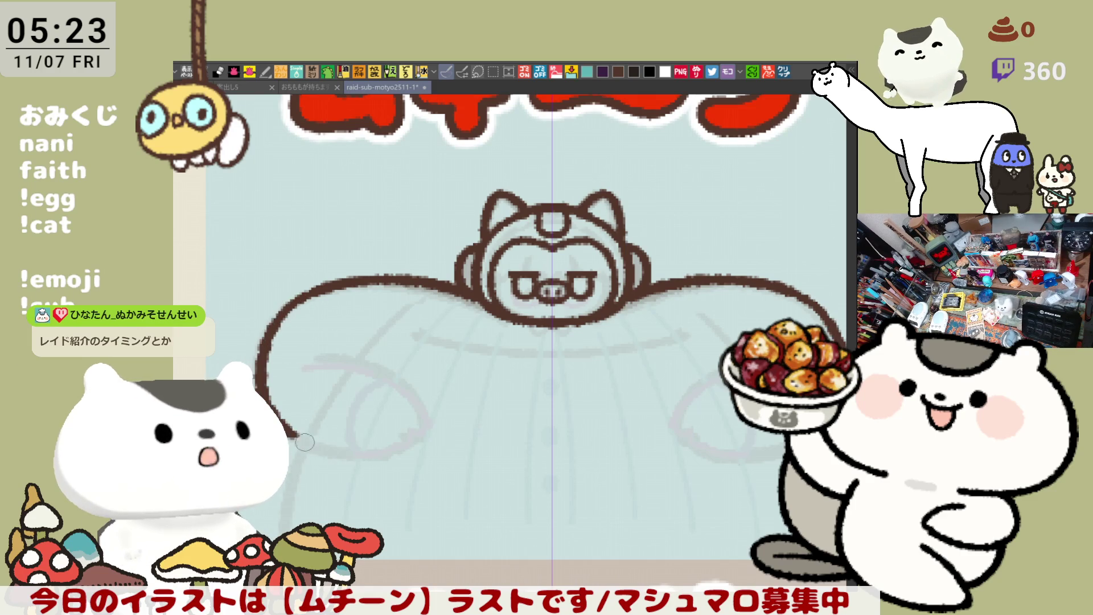
pyautogui.moveTo(303, 304); pyautogui.dragTo(280, 321)
pyautogui.hotkey('ctrl', 'z')
pyautogui.moveTo(329, 283); pyautogui.dragTo(273, 325)
pyautogui.hotkey('ctrl', 'z')
pyautogui.hotkey('ctrl', 'z')
pyautogui.moveTo(314, 296)
pyautogui.mouseDown()
pyautogui.moveTo(271, 326)
pyautogui.moveTo(321, 287)
pyautogui.mouseUp()
pyautogui.hotkey('ctrl', 'z')
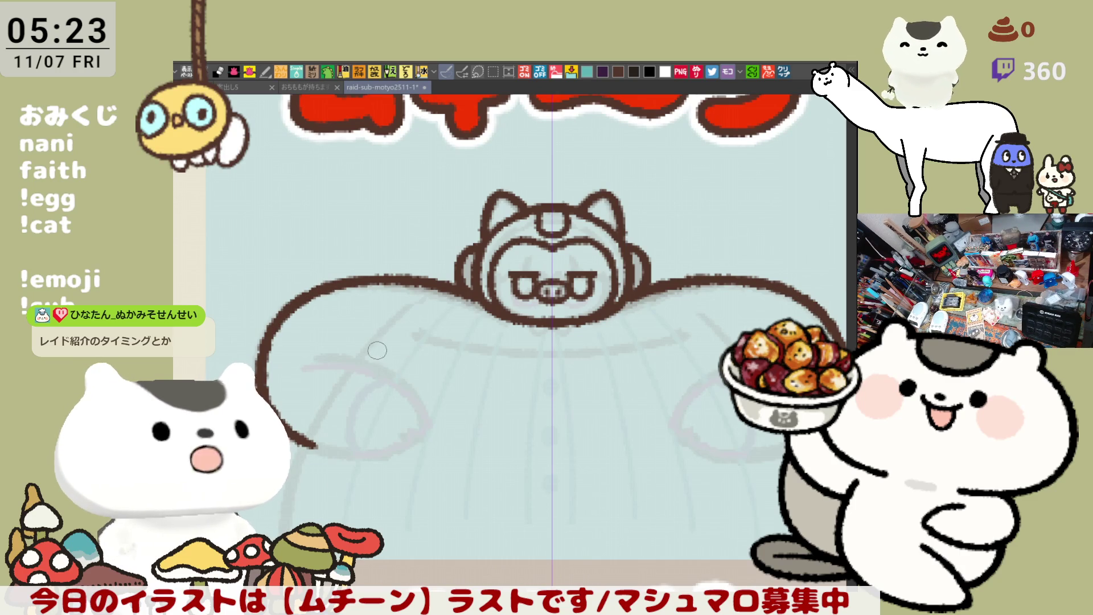
# Step: Curl both arms down into hooked paws, mirrored left and right
pyautogui.moveTo(349, 329); pyautogui.dragTo(434, 437)
pyautogui.hotkey('ctrl', 'z')
pyautogui.moveTo(356, 339)
pyautogui.mouseDown()
pyautogui.moveTo(430, 435)
pyautogui.moveTo(411, 432)
pyautogui.moveTo(420, 361)
pyautogui.moveTo(410, 431)
pyautogui.mouseUp()
pyautogui.hotkey('ctrl', 'z')
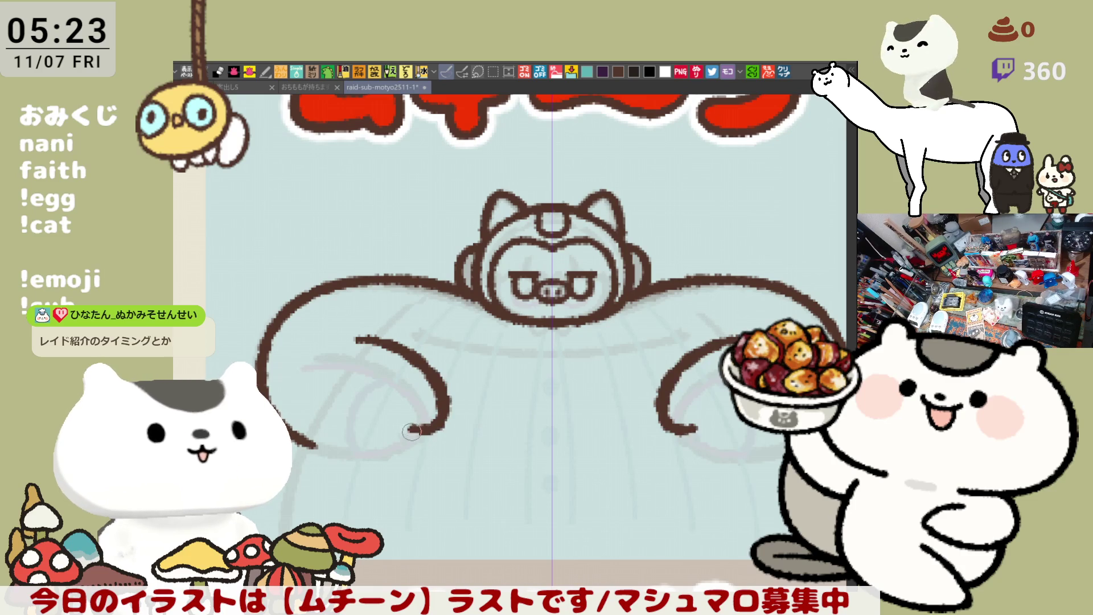
pyautogui.hotkey('ctrl', 'z')
pyautogui.moveTo(360, 333)
pyautogui.mouseDown()
pyautogui.moveTo(432, 418)
pyautogui.moveTo(410, 434)
pyautogui.mouseUp()
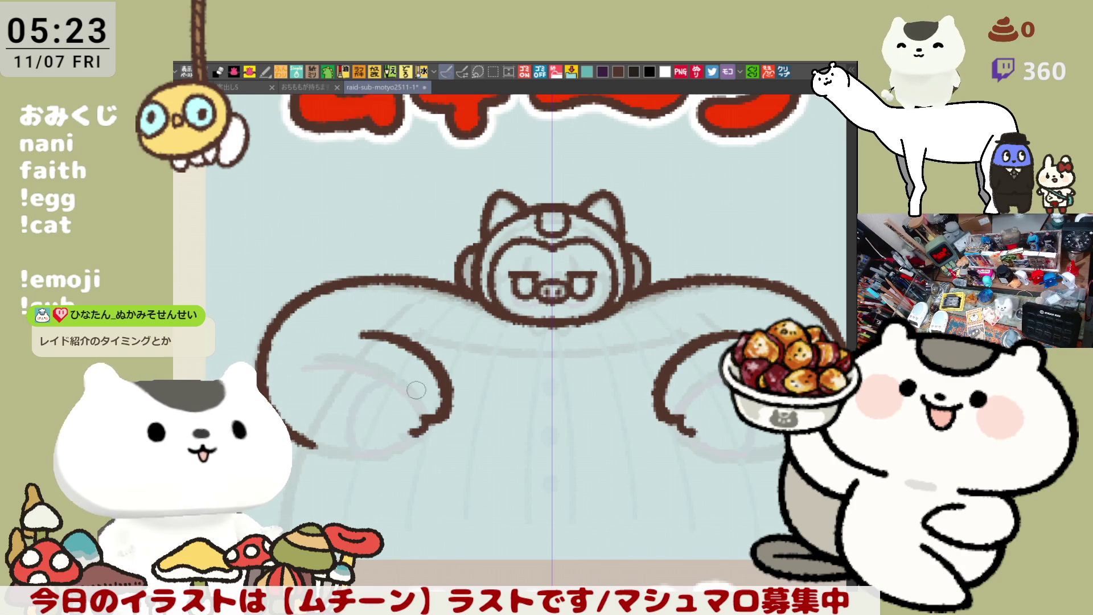
pyautogui.hotkey('ctrl', 'z')
pyautogui.moveTo(351, 329)
pyautogui.mouseDown()
pyautogui.moveTo(446, 421)
pyautogui.moveTo(393, 447)
pyautogui.mouseUp()
pyautogui.hotkey('ctrl', 'z')
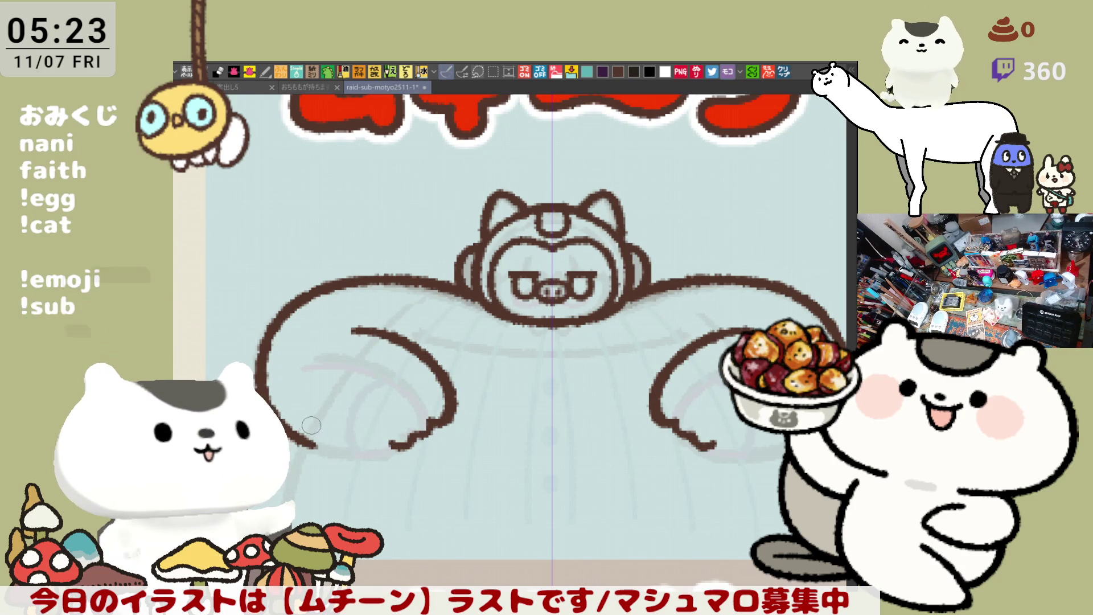
pyautogui.moveTo(313, 425); pyautogui.dragTo(390, 437)
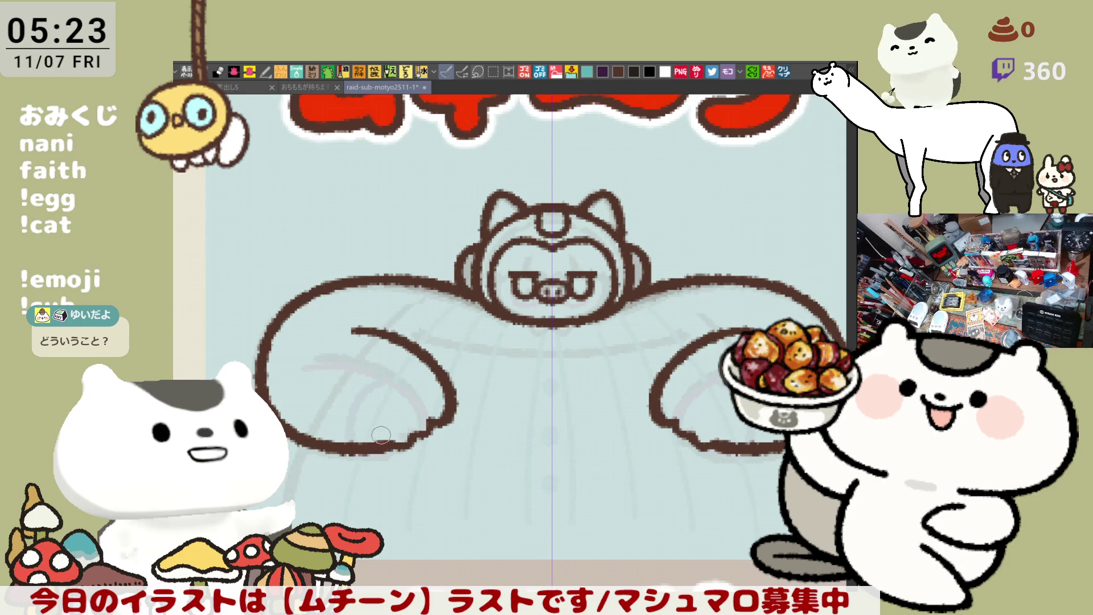
pyautogui.moveTo(604, 373)
pyautogui.mouseDown()
pyautogui.moveTo(562, 322)
pyautogui.moveTo(579, 348)
pyautogui.mouseUp()
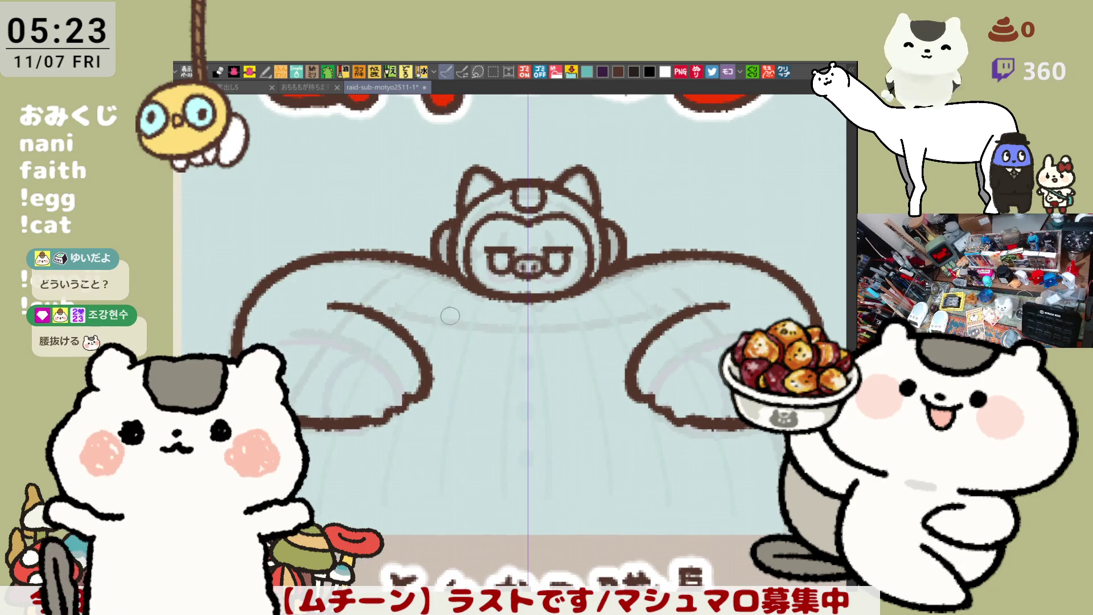
# Step: Add a short hook at each arm's inner end extending into a forearm line
pyautogui.moveTo(362, 286); pyautogui.dragTo(343, 300)
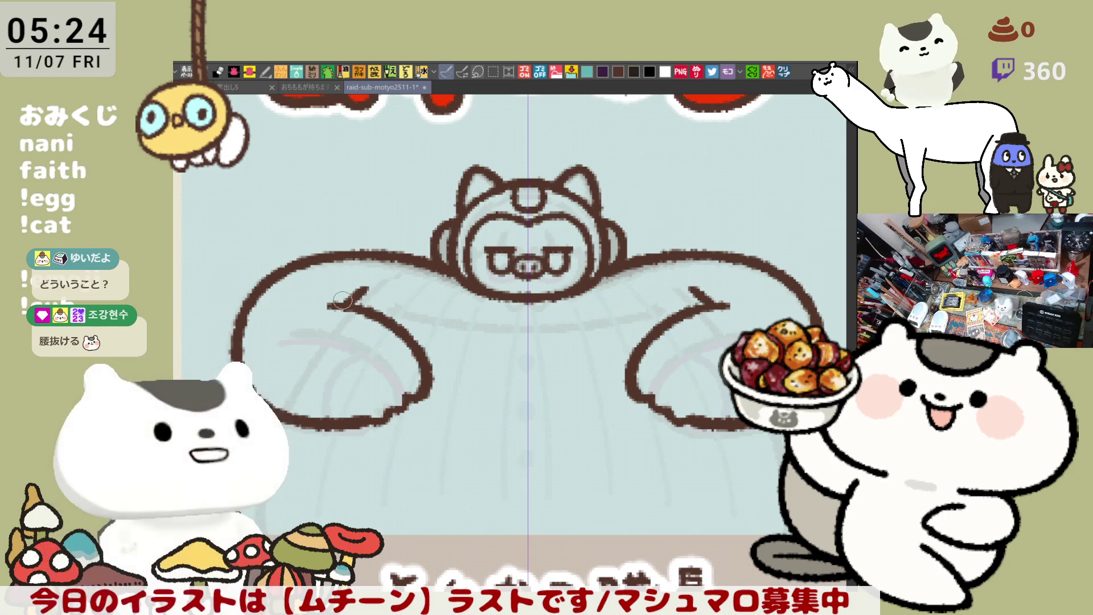
pyautogui.moveTo(363, 300); pyautogui.dragTo(311, 303)
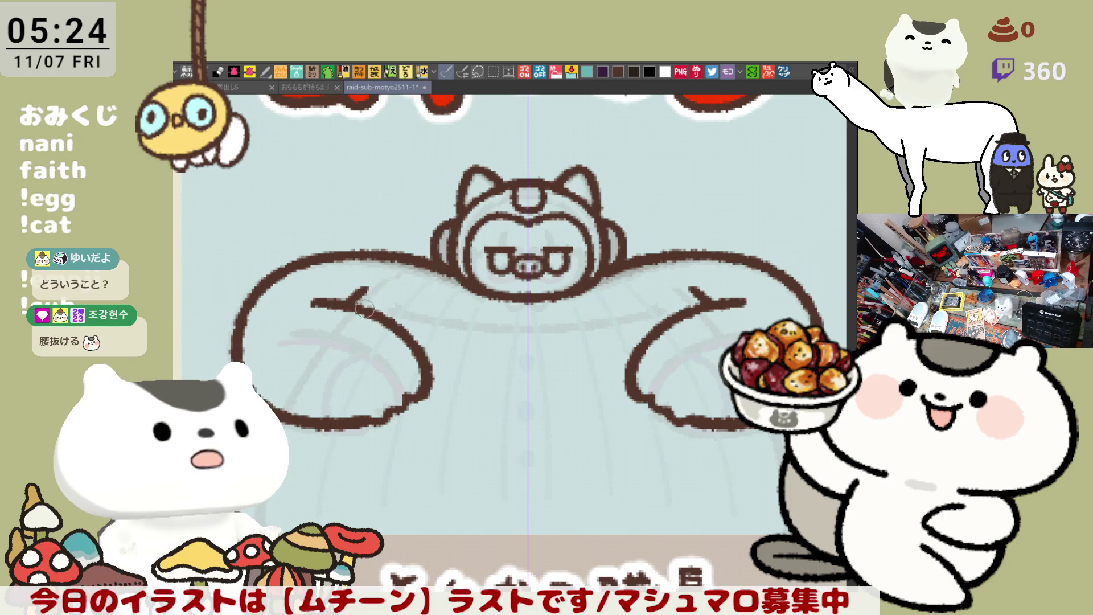
pyautogui.moveTo(398, 358); pyautogui.dragTo(311, 299)
# Step: Draw the mirrored body side outlines running down below the arms
pyautogui.moveTo(682, 358); pyautogui.dragTo(709, 488)
pyautogui.hotkey('ctrl', 'z')
pyautogui.moveTo(677, 354); pyautogui.dragTo(698, 477)
pyautogui.hotkey('ctrl', 'z')
pyautogui.moveTo(678, 347); pyautogui.dragTo(704, 489)
pyautogui.moveTo(655, 407); pyautogui.dragTo(706, 414)
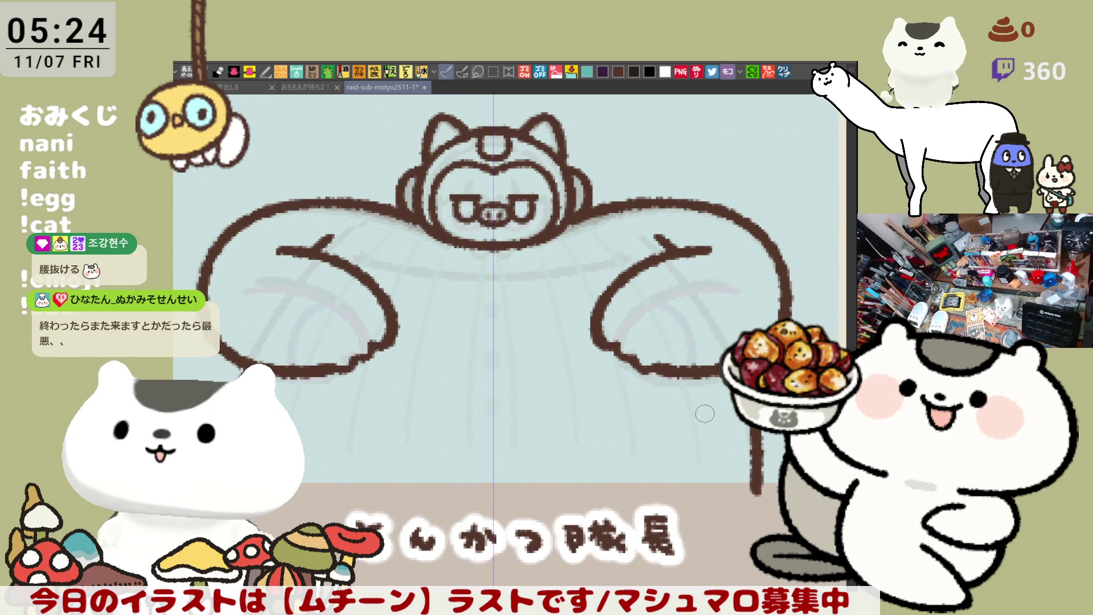
pyautogui.moveTo(391, 410); pyautogui.dragTo(457, 391)
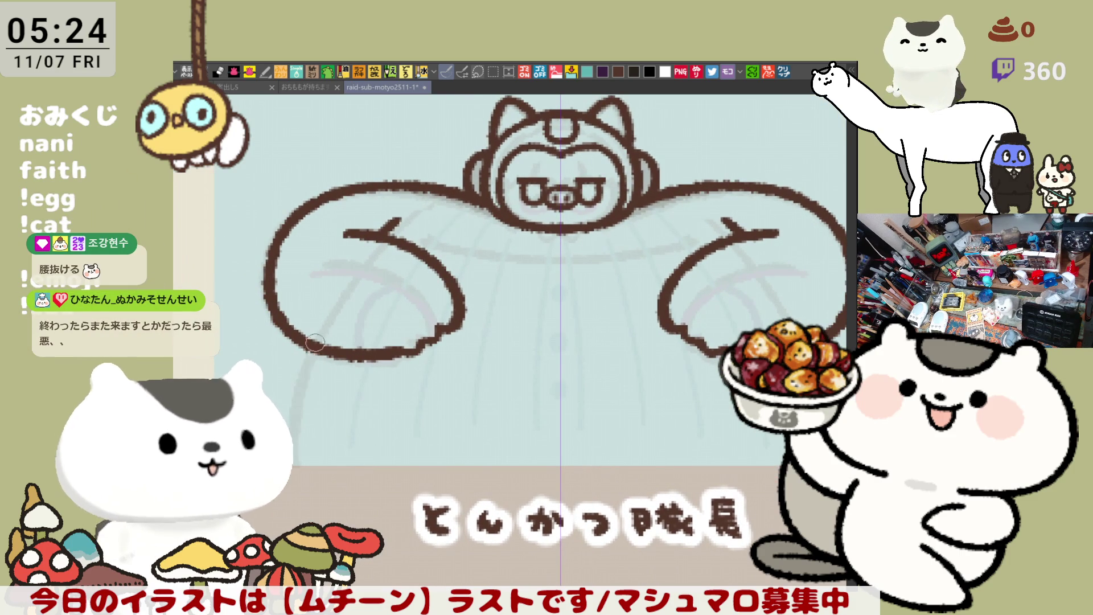
pyautogui.moveTo(312, 352); pyautogui.dragTo(294, 457)
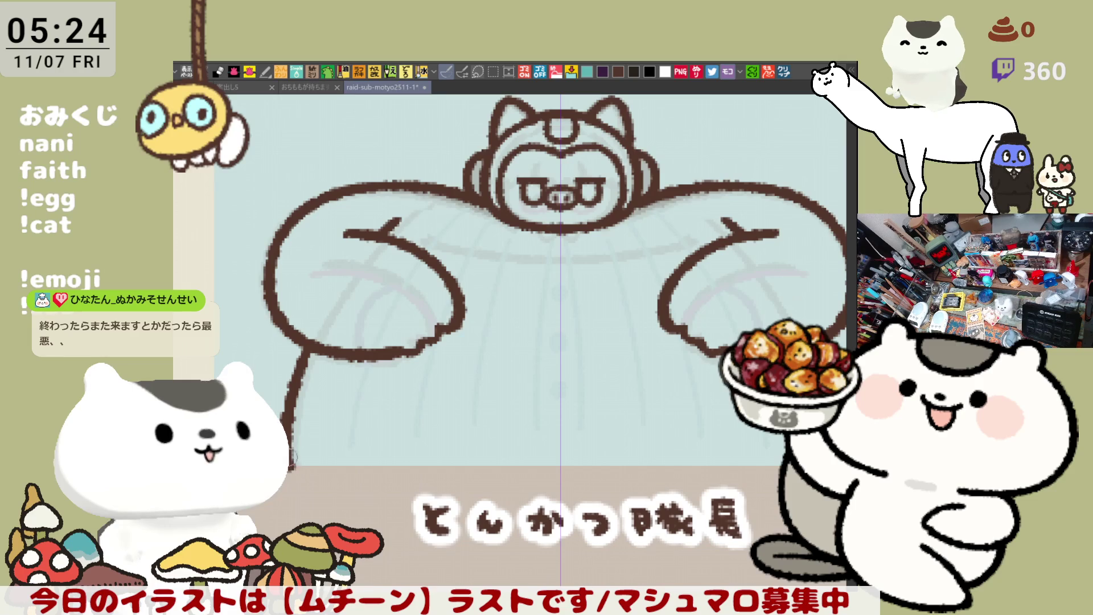
pyautogui.moveTo(308, 358); pyautogui.dragTo(292, 464)
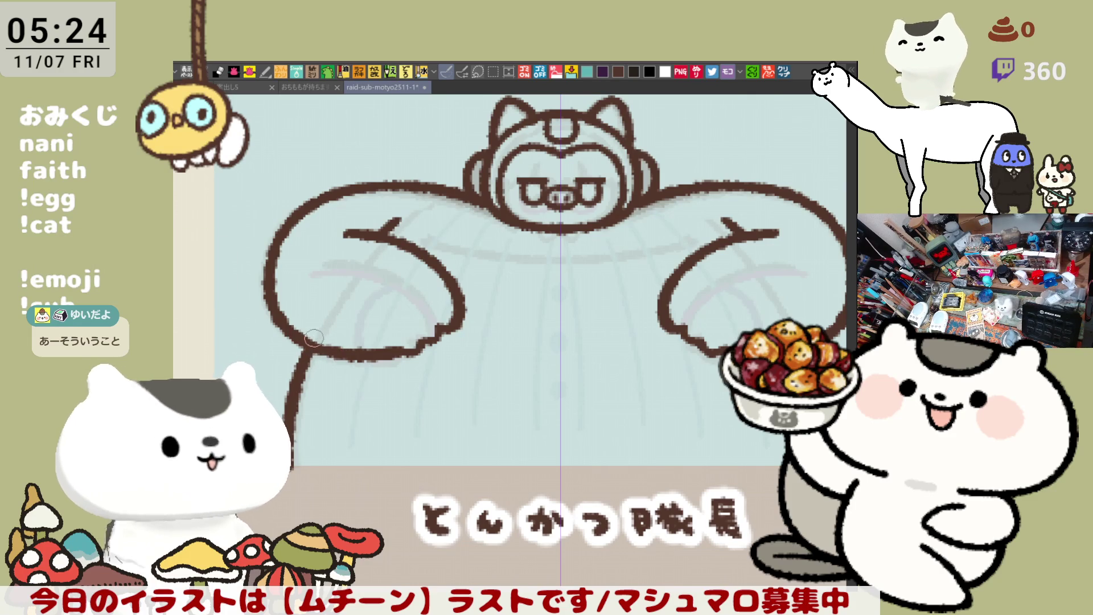
# Step: Erase and redraw the bottom line of the hands
pyautogui.moveTo(654, 384)
pyautogui.mouseDown()
pyautogui.moveTo(547, 368)
pyautogui.moveTo(595, 352)
pyautogui.mouseUp()
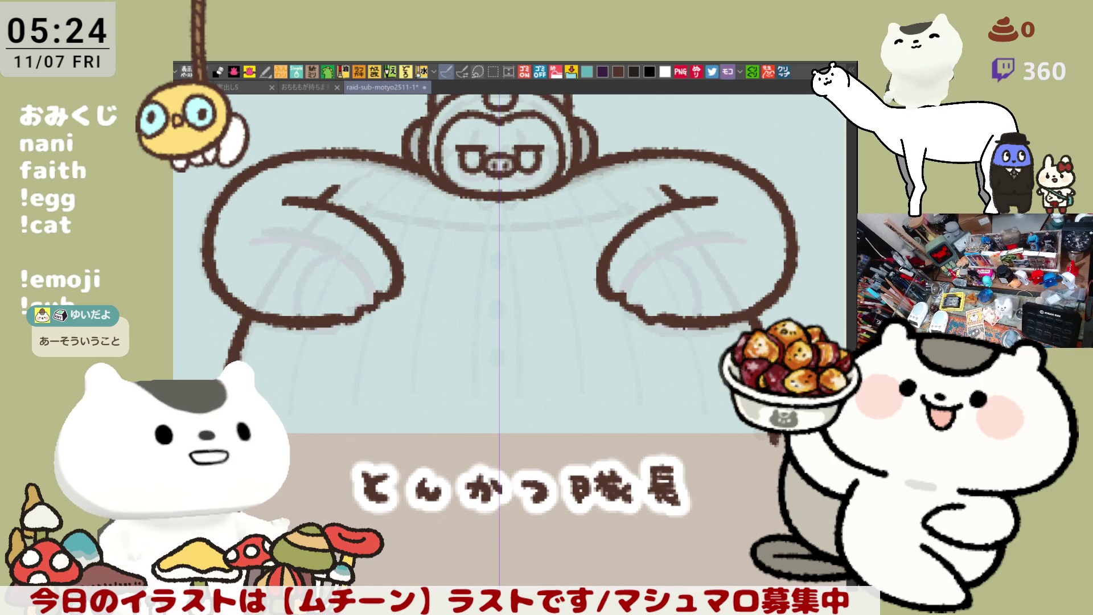
pyautogui.moveTo(503, 354); pyautogui.dragTo(526, 409)
pyautogui.scroll(-2, 526, 409)
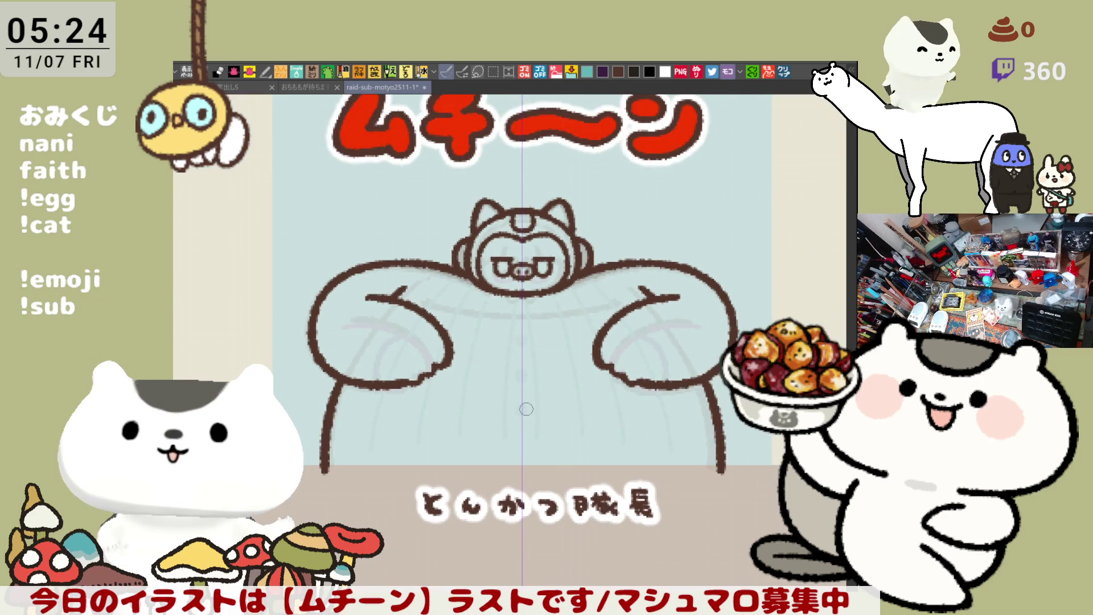
pyautogui.scroll(1, 526, 409)
pyautogui.moveTo(381, 356)
pyautogui.mouseDown()
pyautogui.moveTo(385, 364)
pyautogui.moveTo(405, 342)
pyautogui.moveTo(383, 371)
pyautogui.moveTo(415, 349)
pyautogui.mouseUp()
pyautogui.hotkey('ctrl', 'z')
pyautogui.moveTo(364, 376)
pyautogui.mouseDown()
pyautogui.moveTo(430, 354)
pyautogui.moveTo(415, 335)
pyautogui.moveTo(424, 347)
pyautogui.moveTo(410, 359)
pyautogui.moveTo(426, 351)
pyautogui.moveTo(406, 353)
pyautogui.mouseUp()
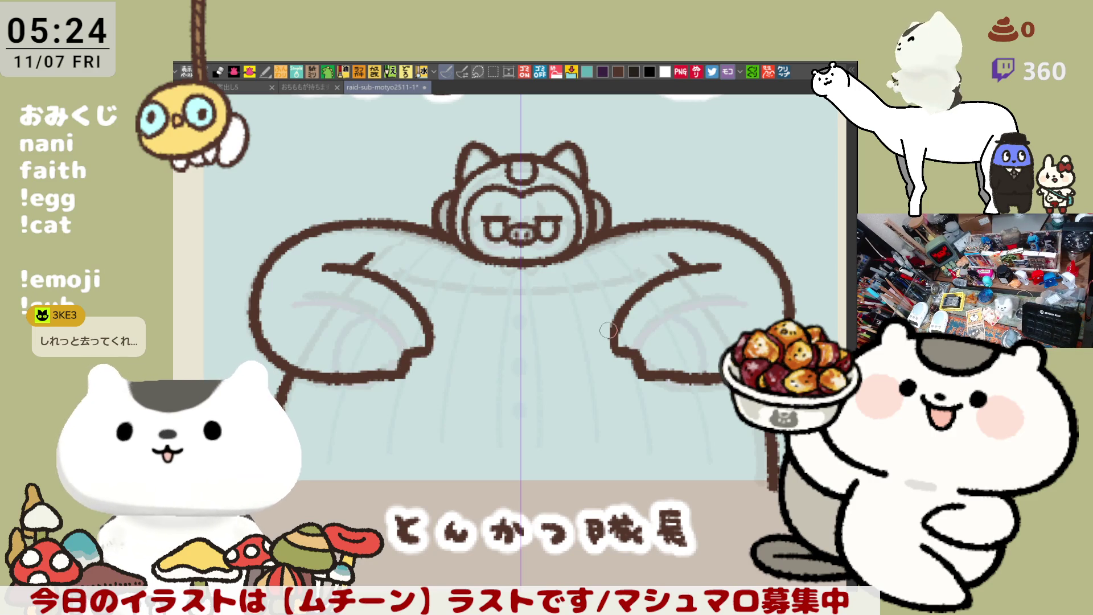
pyautogui.moveTo(616, 342); pyautogui.dragTo(619, 346)
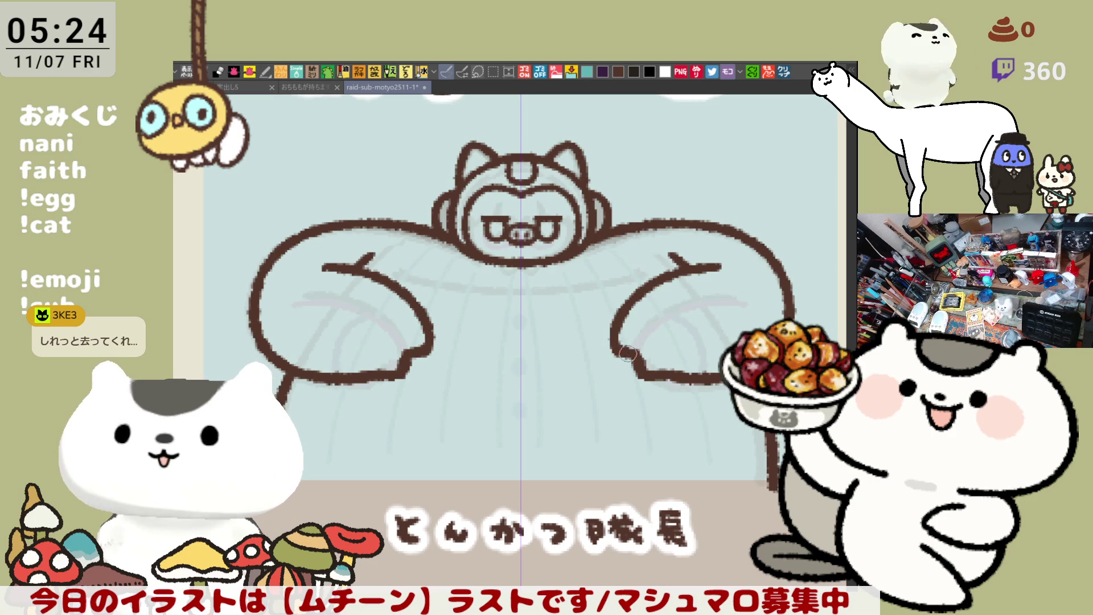
# Step: Draw the inner curve of each hand, retrying the stroke until it sits right
pyautogui.moveTo(625, 297); pyautogui.dragTo(677, 378)
pyautogui.hotkey('ctrl', 'z')
pyautogui.moveTo(622, 295)
pyautogui.mouseDown()
pyautogui.moveTo(649, 313)
pyautogui.moveTo(680, 379)
pyautogui.mouseUp()
pyautogui.hotkey('ctrl', 'z')
pyautogui.moveTo(625, 296); pyautogui.dragTo(677, 379)
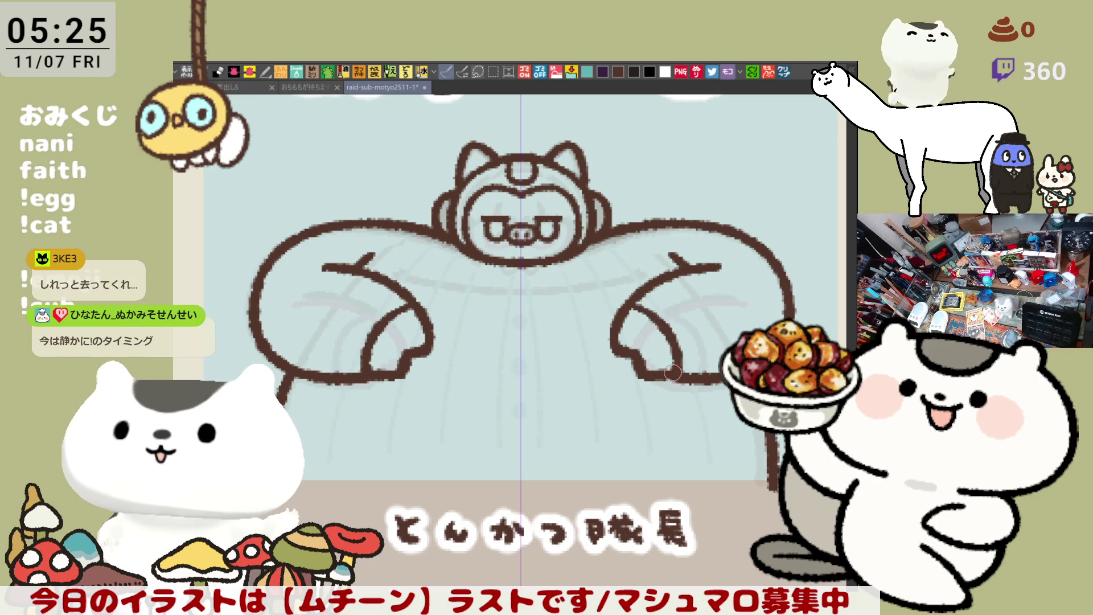
pyautogui.hotkey('ctrl', 'z')
pyautogui.moveTo(626, 295); pyautogui.dragTo(678, 378)
pyautogui.hotkey('ctrl', 'z')
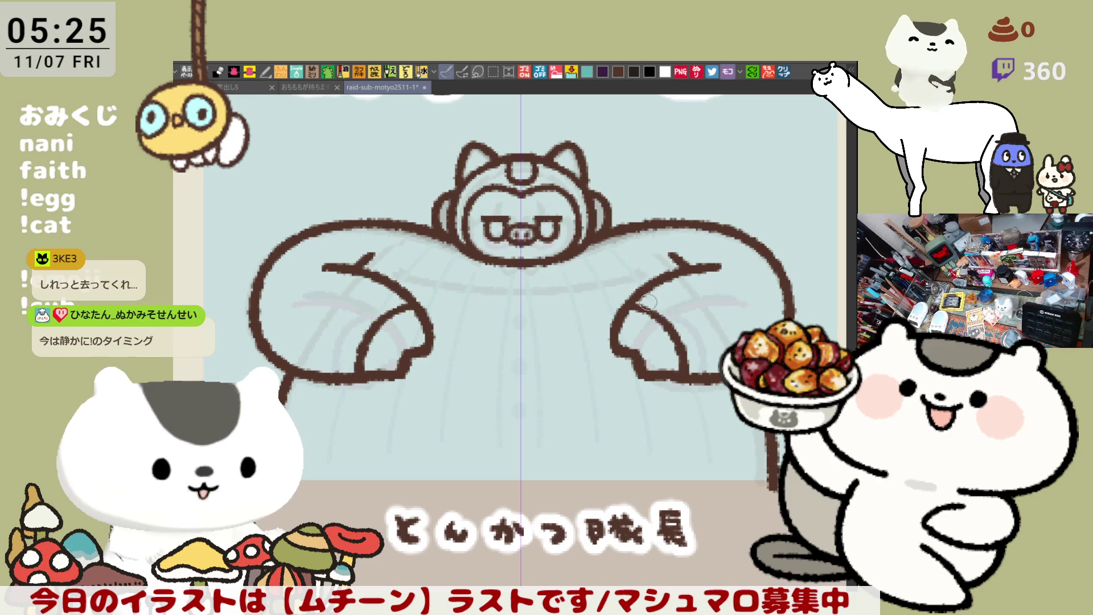
pyautogui.hotkey('ctrl', 'z')
pyautogui.moveTo(629, 299); pyautogui.dragTo(678, 377)
pyautogui.hotkey('ctrl', 'z')
pyautogui.moveTo(631, 288); pyautogui.dragTo(679, 384)
pyautogui.hotkey('ctrl', 'z')
pyautogui.moveTo(633, 288); pyautogui.dragTo(681, 380)
pyautogui.hotkey('ctrl', 'z')
pyautogui.moveTo(648, 299)
pyautogui.mouseDown()
pyautogui.moveTo(663, 313)
pyautogui.moveTo(679, 379)
pyautogui.mouseUp()
# Step: Add the curved finger line inside each fist
pyautogui.moveTo(676, 282); pyautogui.dragTo(709, 380)
pyautogui.hotkey('ctrl', 'z')
pyautogui.moveTo(662, 278); pyautogui.dragTo(707, 376)
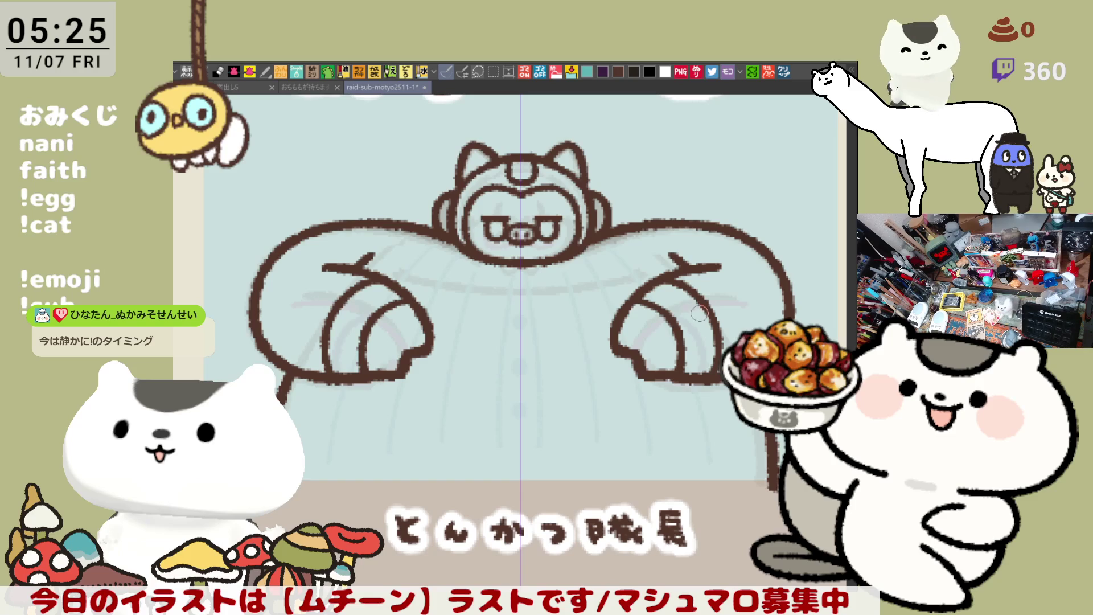
pyautogui.moveTo(692, 323); pyautogui.dragTo(708, 344)
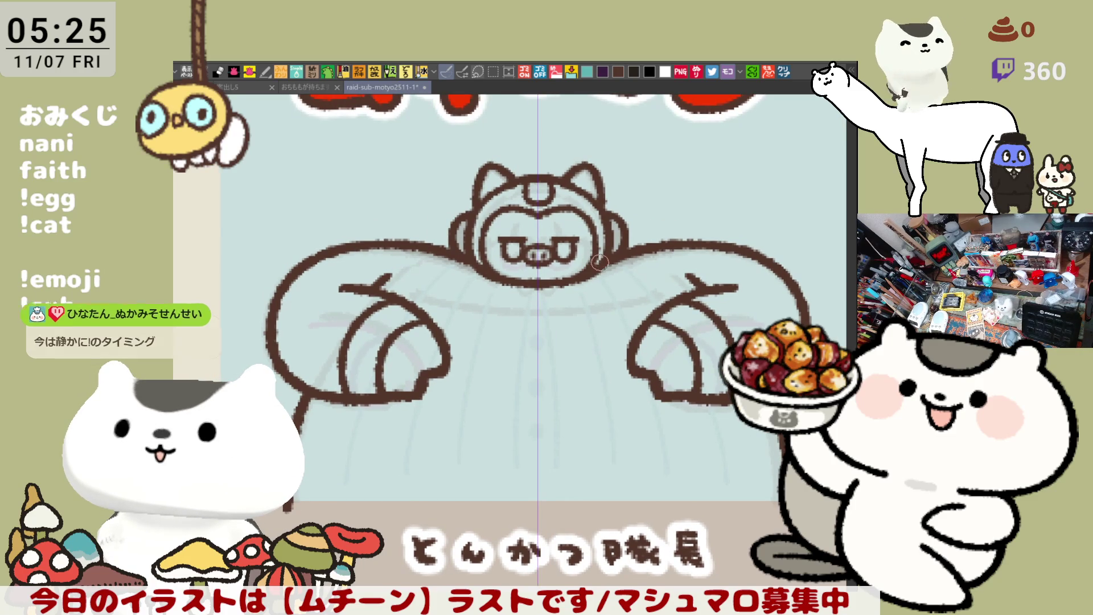
pyautogui.moveTo(672, 402); pyautogui.dragTo(632, 351)
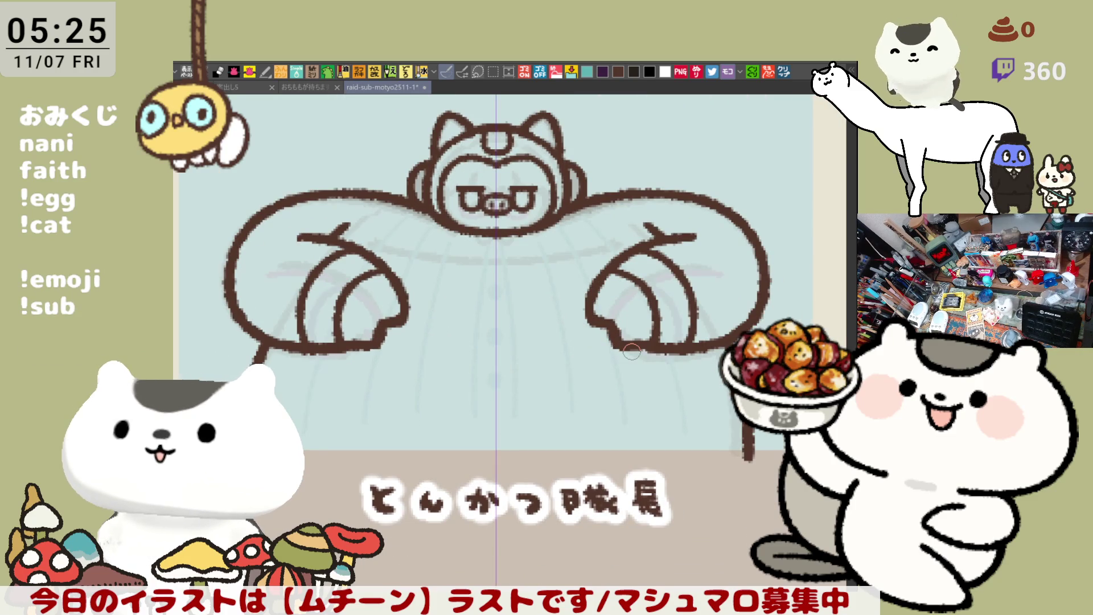
# Step: Lasso-fill the head, shoulders and arms with a tan base colour
pyautogui.scroll(-3, 632, 351)
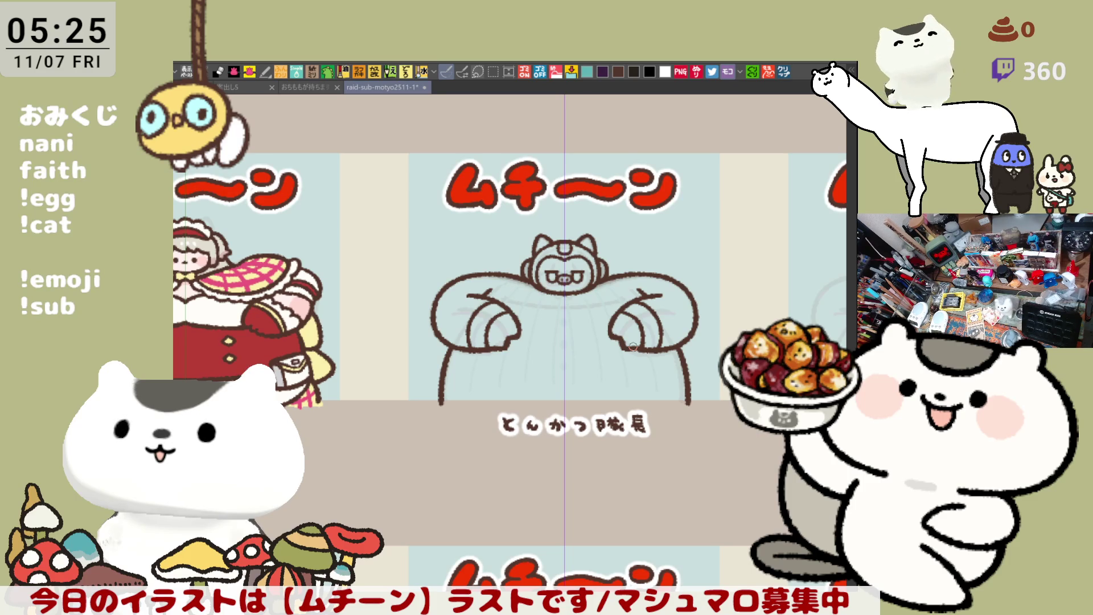
pyautogui.scroll(3, 636, 344)
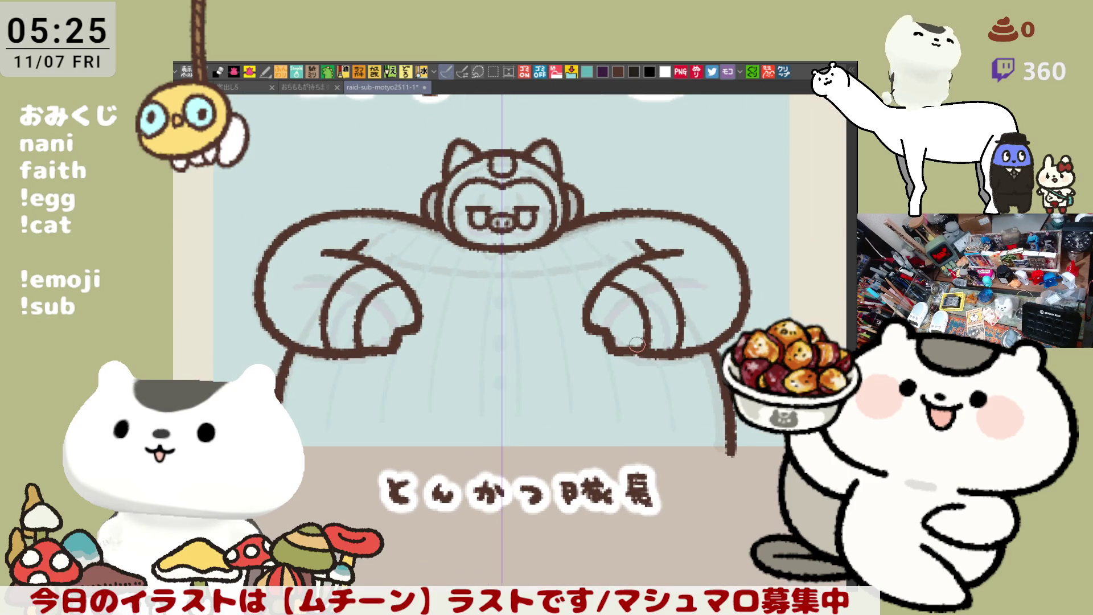
pyautogui.scroll(1, 637, 344)
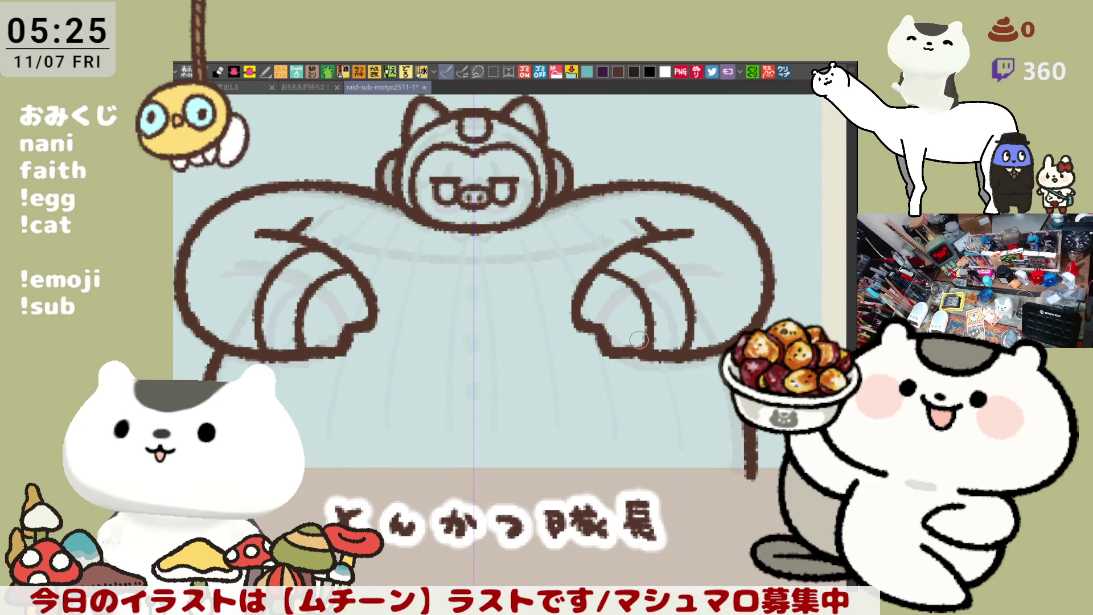
pyautogui.moveTo(638, 339); pyautogui.dragTo(662, 324)
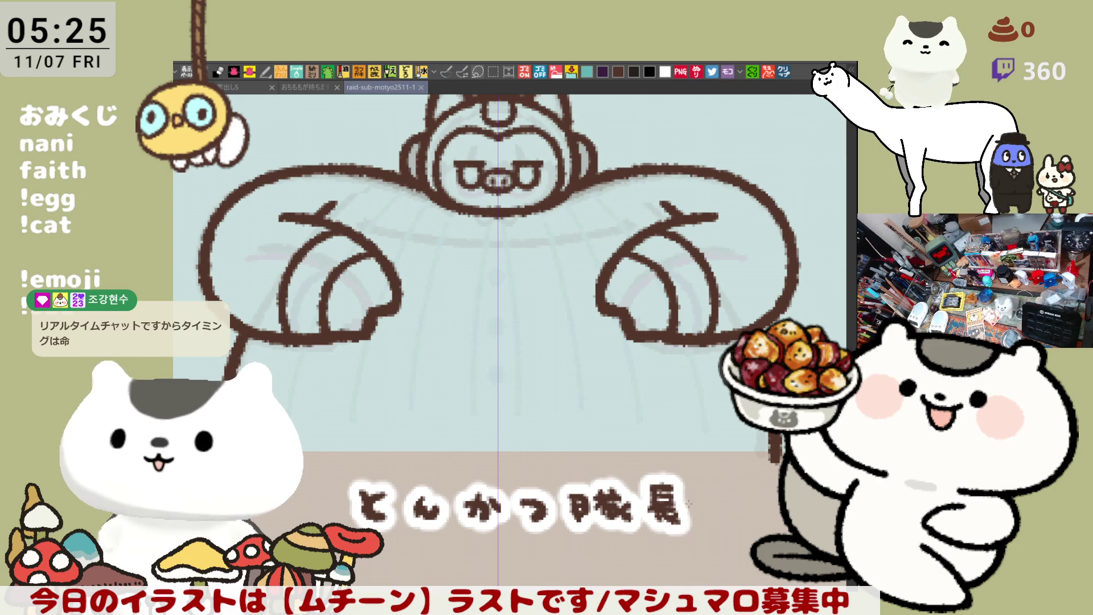
pyautogui.hscroll(-2, 484, 433)
pyautogui.moveTo(301, 455); pyautogui.dragTo(785, 457)
pyautogui.scroll(3, 512, 336)
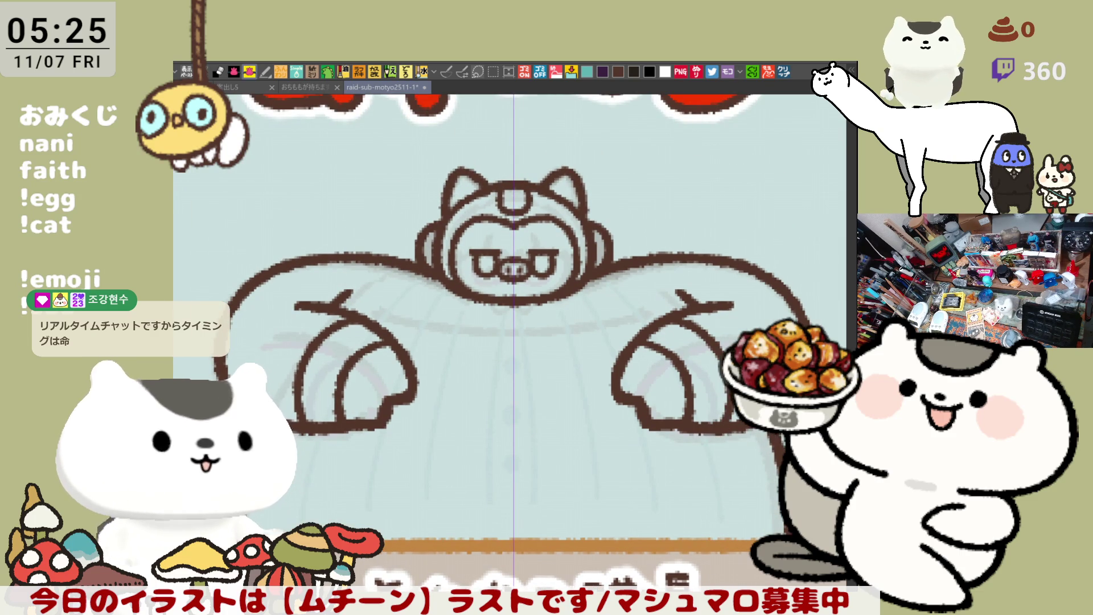
pyautogui.moveTo(183, 374)
pyautogui.mouseDown()
pyautogui.moveTo(449, 170)
pyautogui.moveTo(759, 202)
pyautogui.moveTo(827, 339)
pyautogui.moveTo(796, 541)
pyautogui.mouseUp()
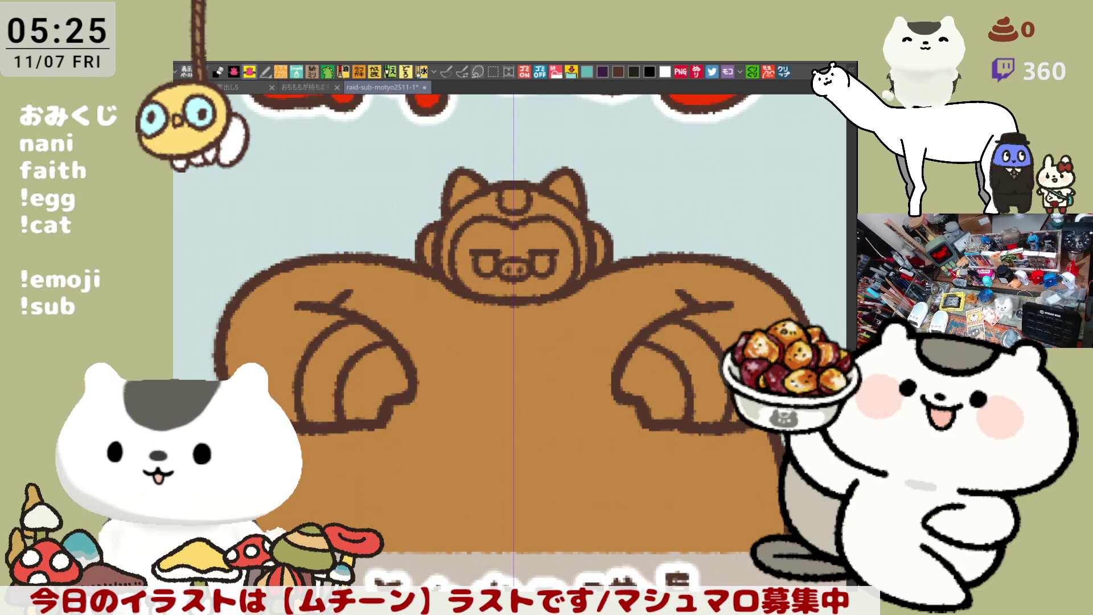
# Step: Bucket-fill the face, both inner ears and the pig nose light pink
pyautogui.scroll(-2, 507, 341)
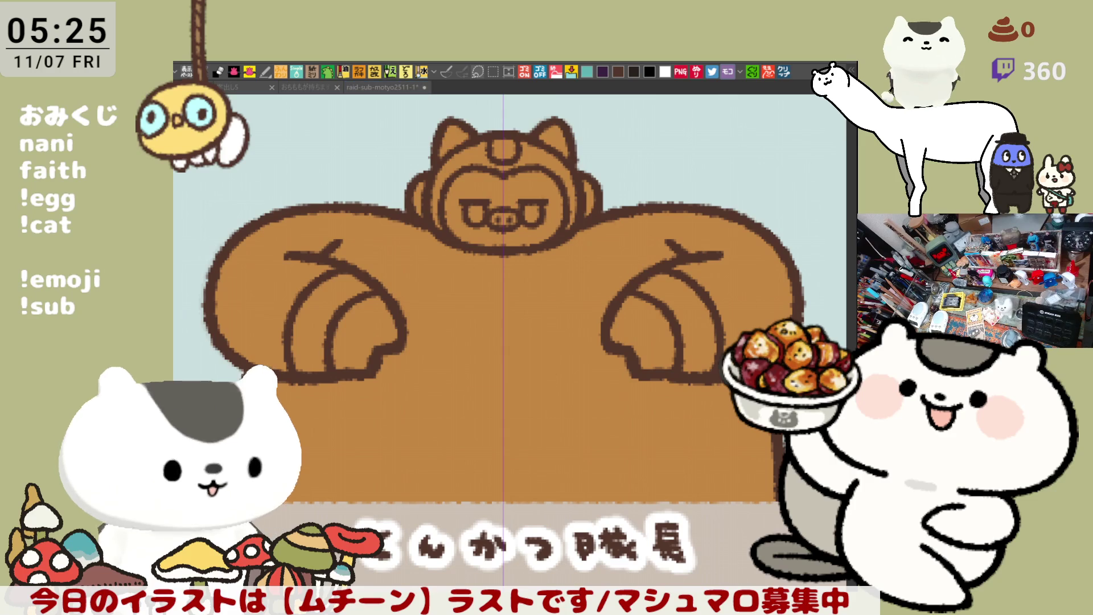
pyautogui.click(487, 181)
pyautogui.moveTo(478, 216); pyautogui.dragTo(548, 217)
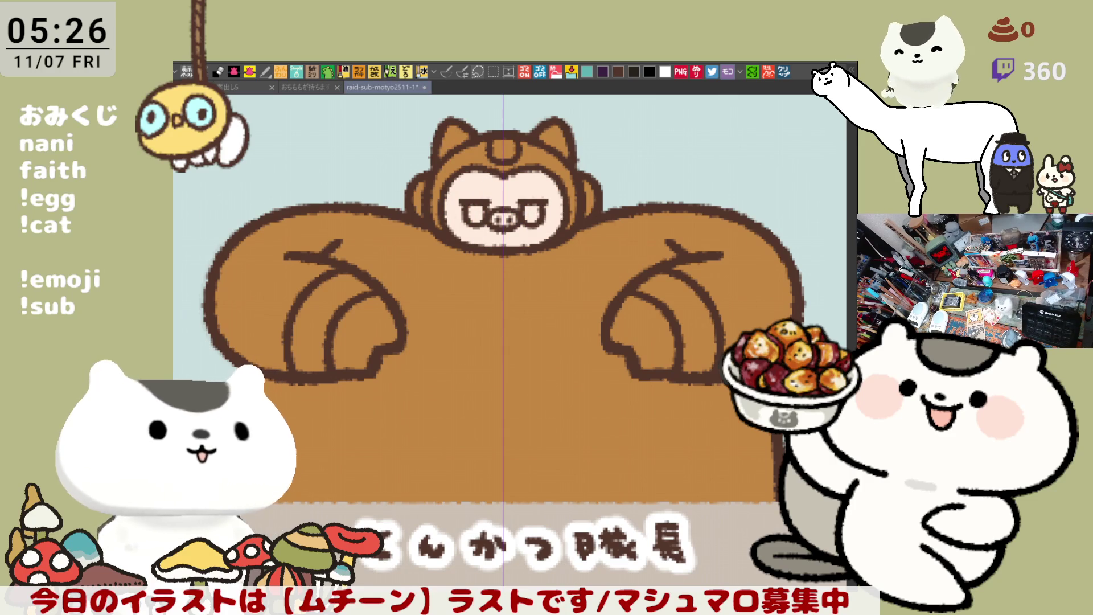
pyautogui.click(446, 140)
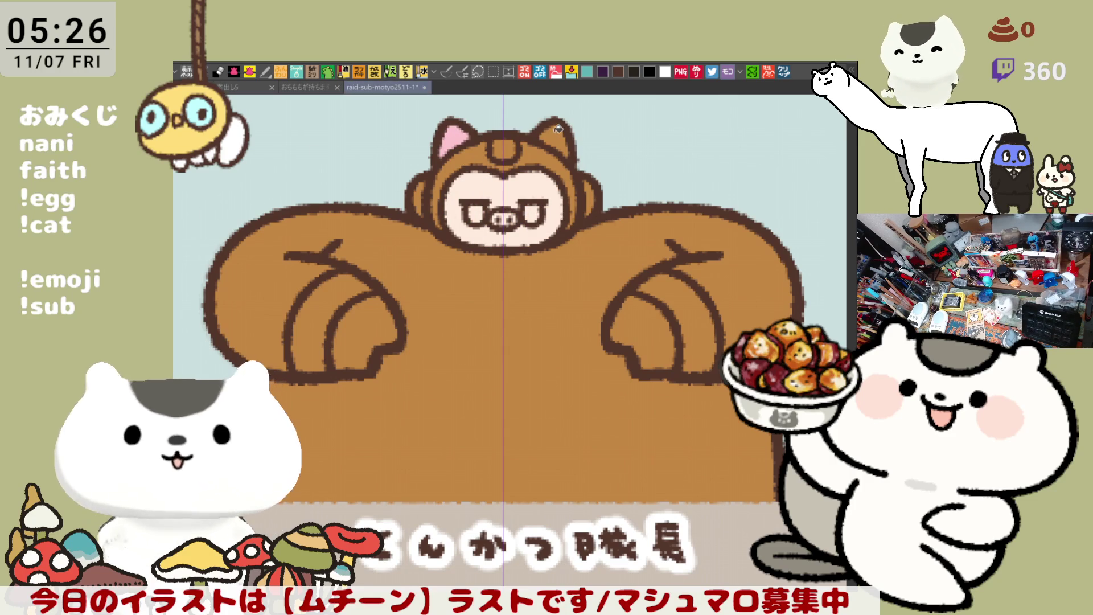
pyautogui.click(555, 139)
pyautogui.click(503, 217)
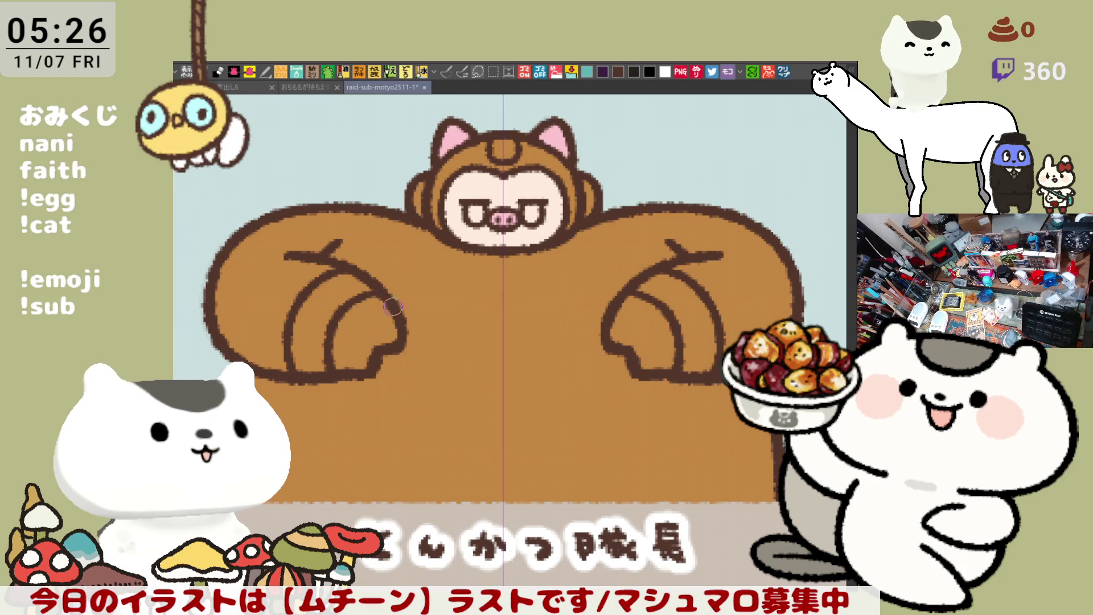
# Step: Touch up the left hand's lower outline and extend the right arm's upper outline
pyautogui.moveTo(363, 369); pyautogui.dragTo(392, 362)
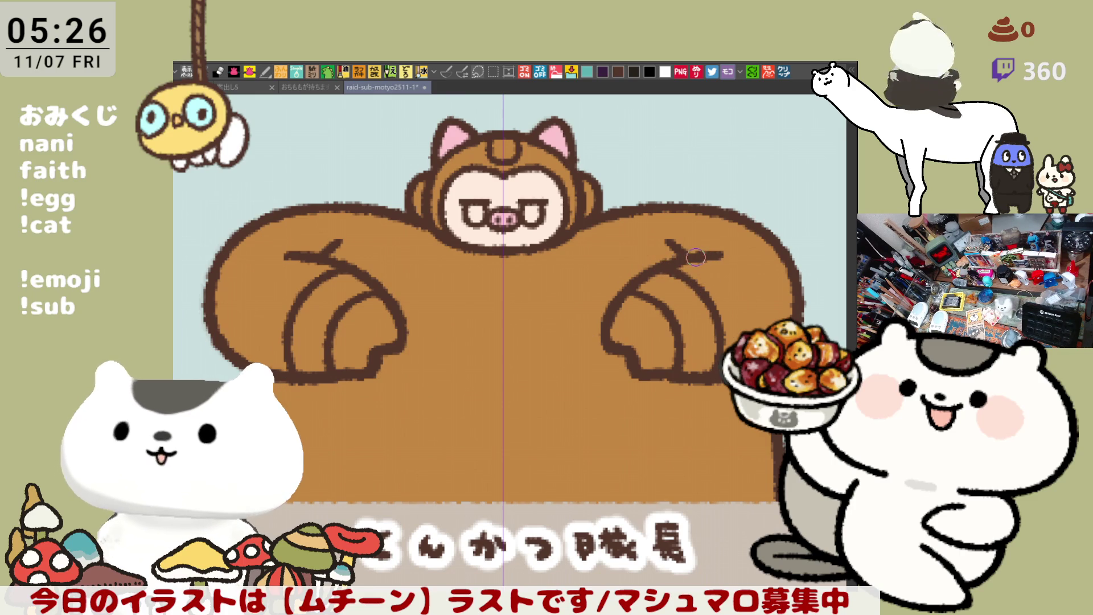
pyautogui.scroll(-2, 723, 262)
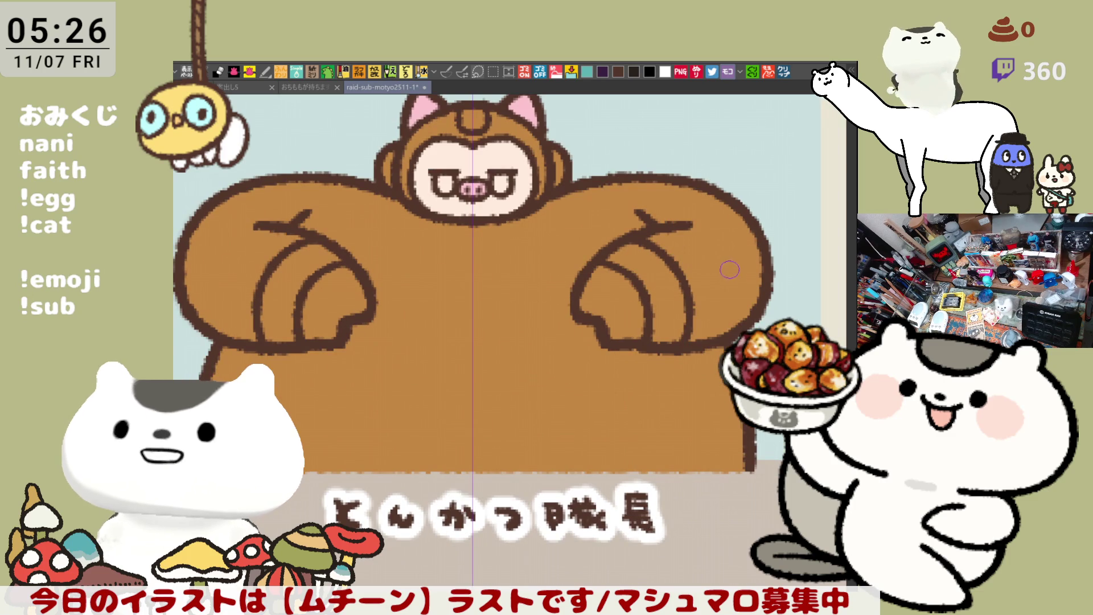
pyautogui.moveTo(677, 225); pyautogui.dragTo(708, 232)
pyautogui.scroll(2, 703, 250)
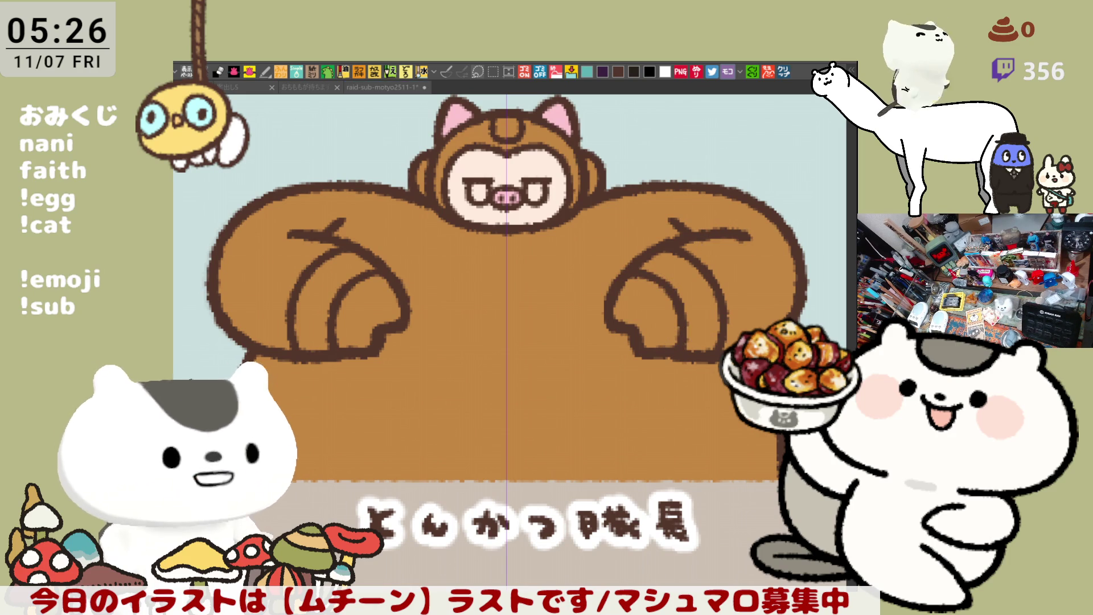
# Step: Fill the forehead button pink, the paw holes dark brown and both lenses grey
pyautogui.click(506, 127)
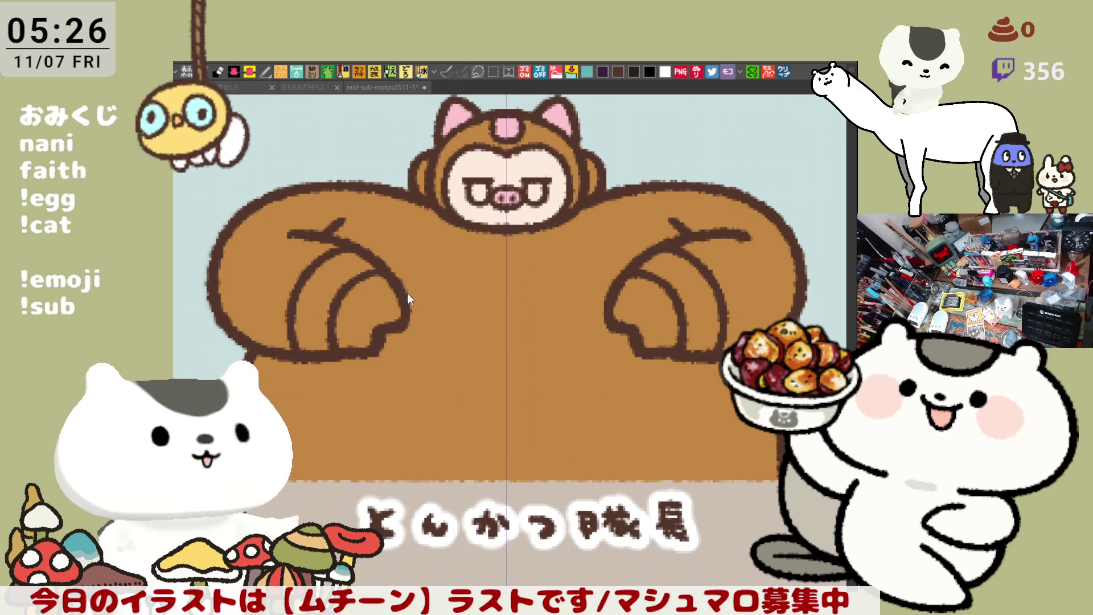
pyautogui.click(379, 293)
pyautogui.click(656, 286)
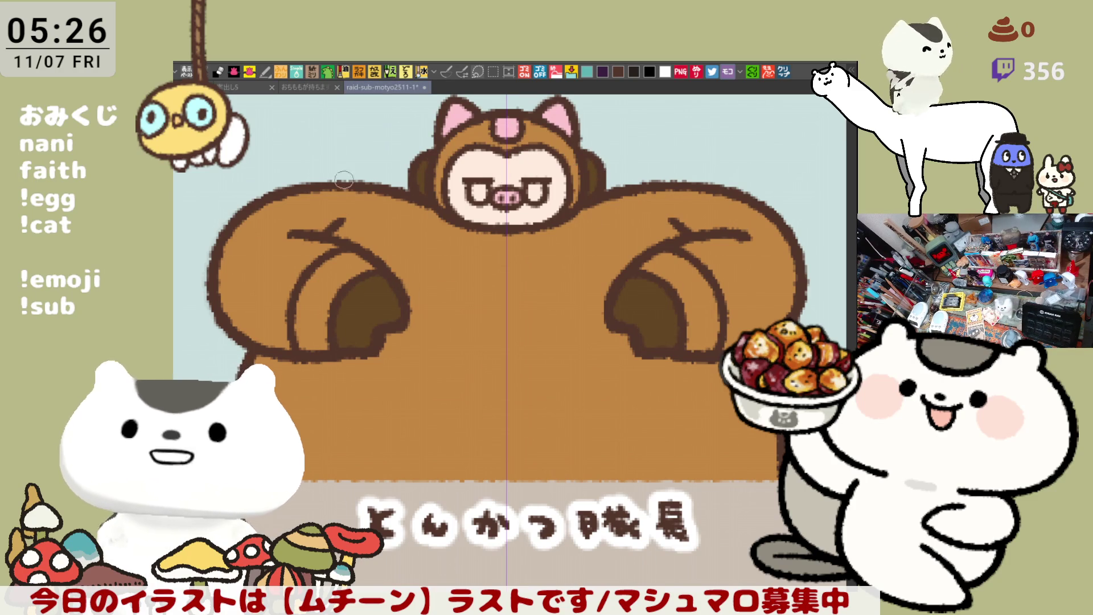
pyautogui.click(478, 190)
pyautogui.click(535, 191)
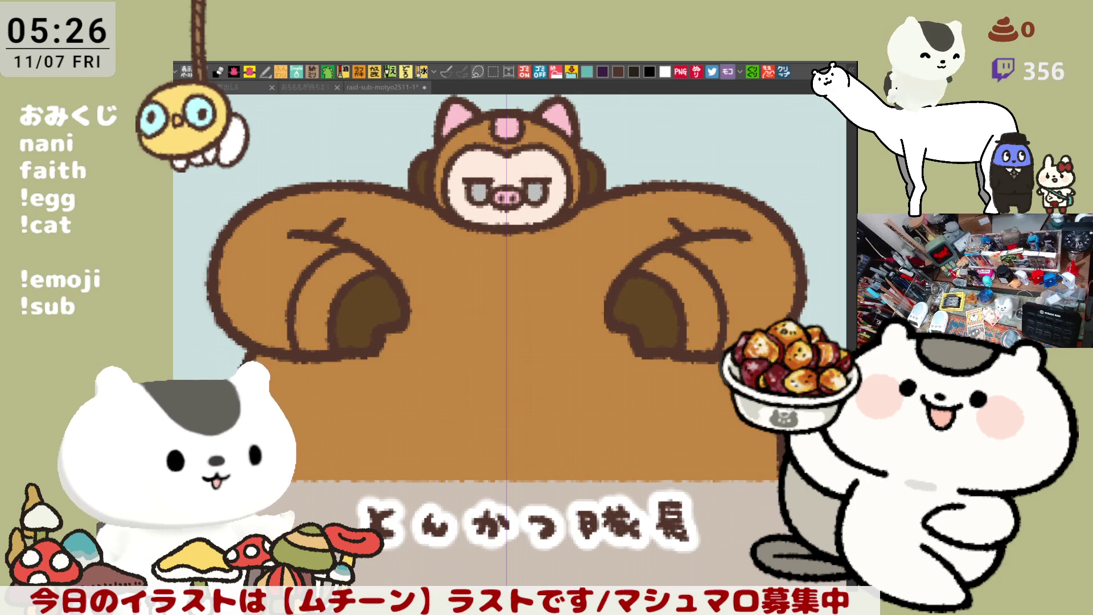
# Step: Airbrush pink blush on both cheeks and save the illustration
pyautogui.moveTo(453, 188); pyautogui.dragTo(458, 190)
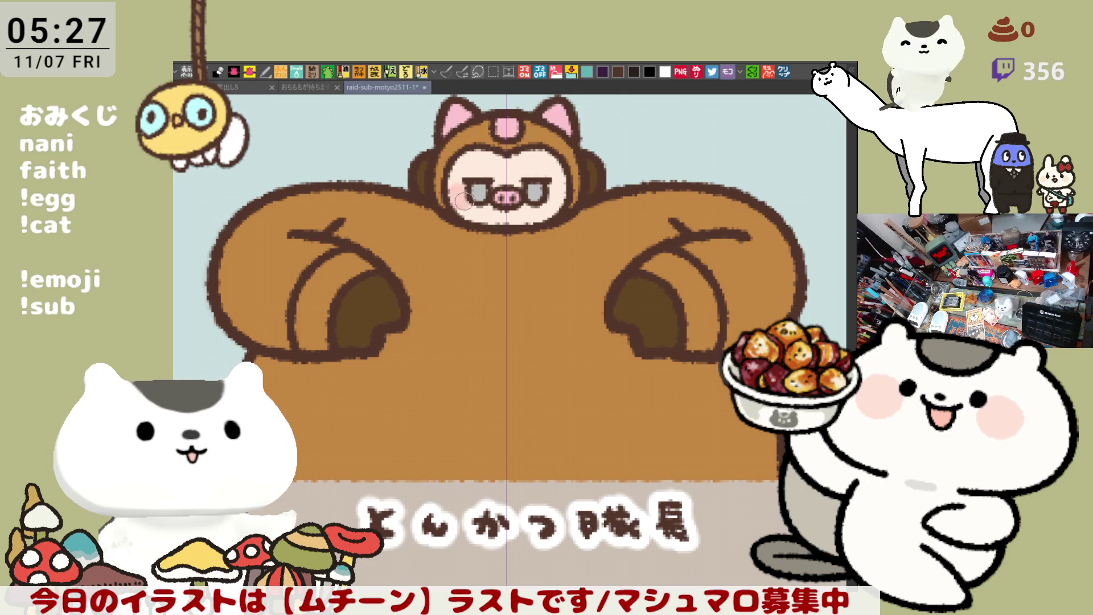
pyautogui.moveTo(550, 204); pyautogui.dragTo(566, 192)
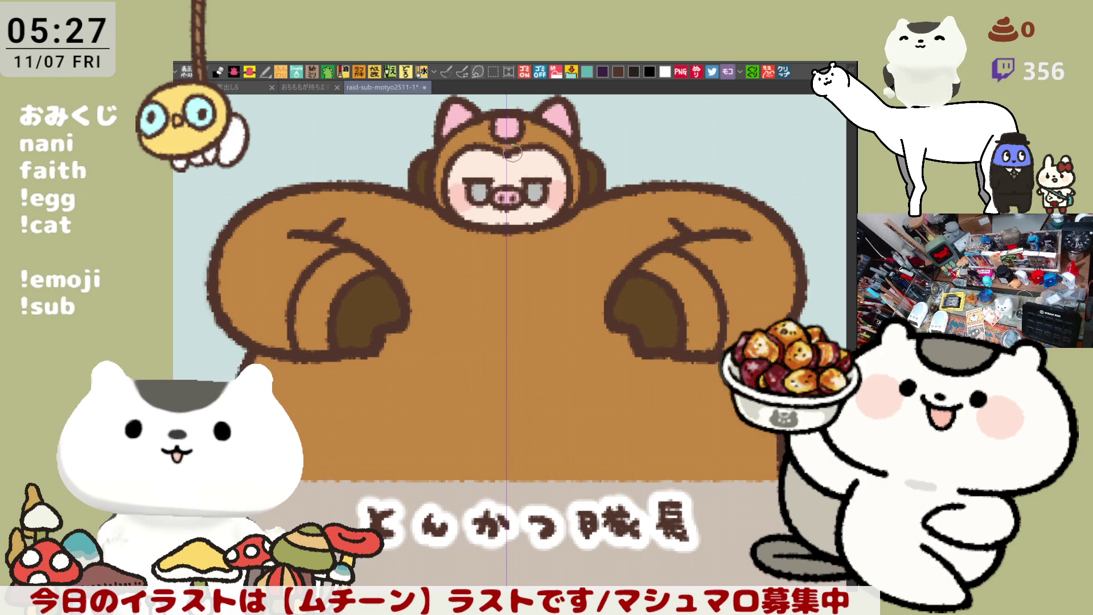
pyautogui.moveTo(537, 239); pyautogui.dragTo(578, 272)
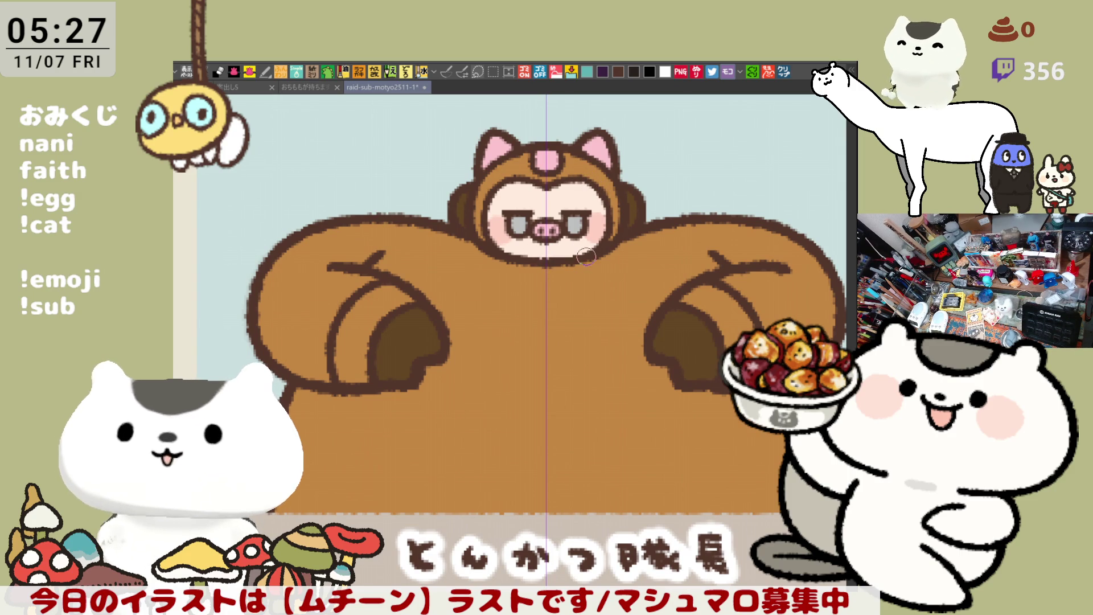
pyautogui.hotkey('ctrl', 's')
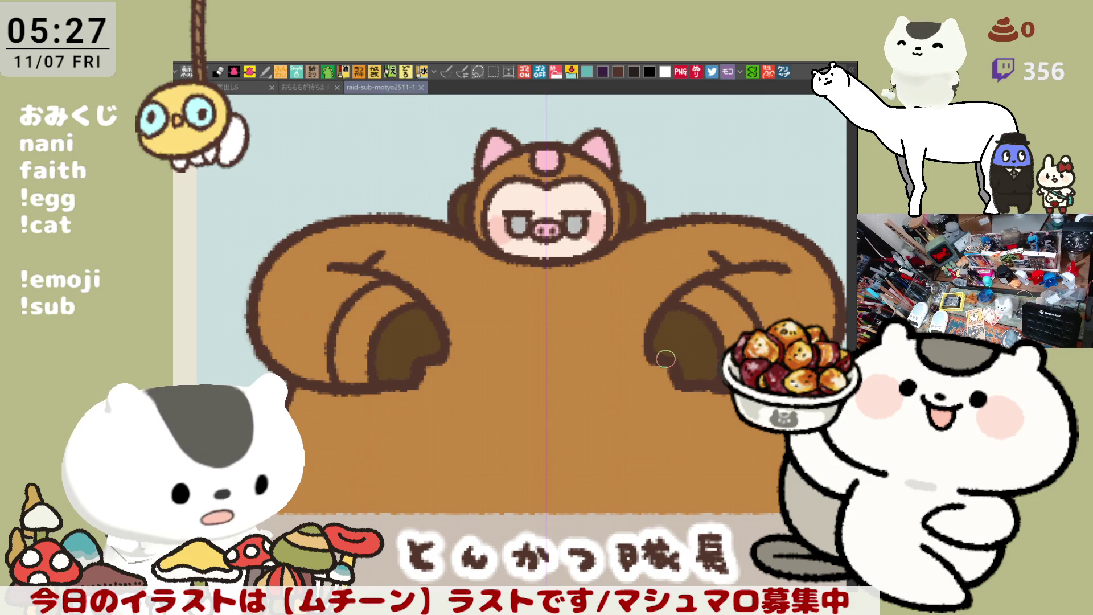
# Step: Turn the inner paws pink and fill both sleeve openings dark brown
pyautogui.click(572, 156)
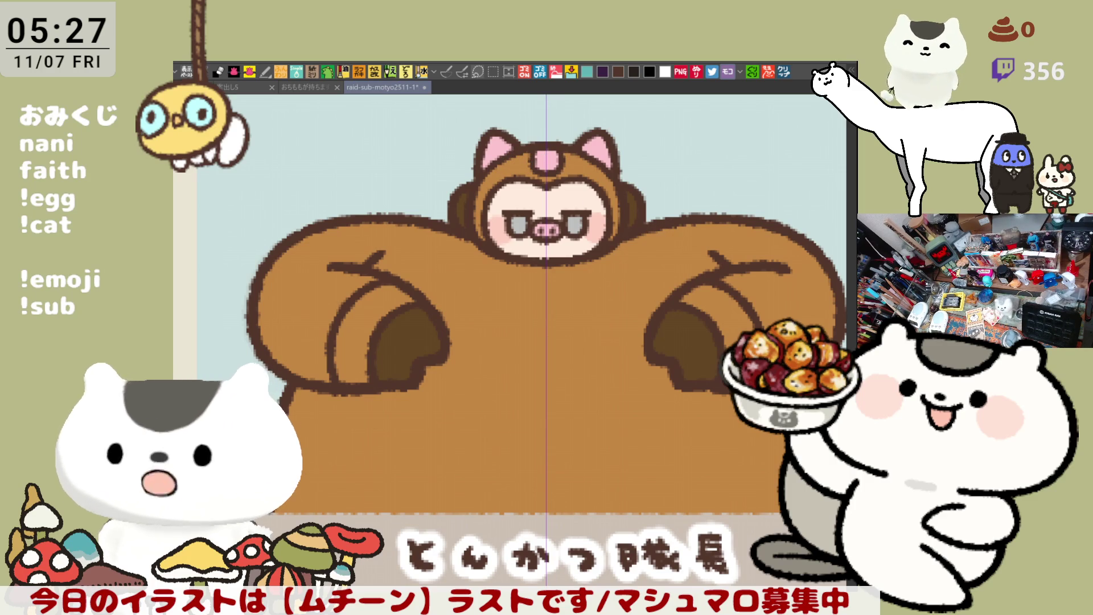
pyautogui.click(402, 339)
pyautogui.click(680, 328)
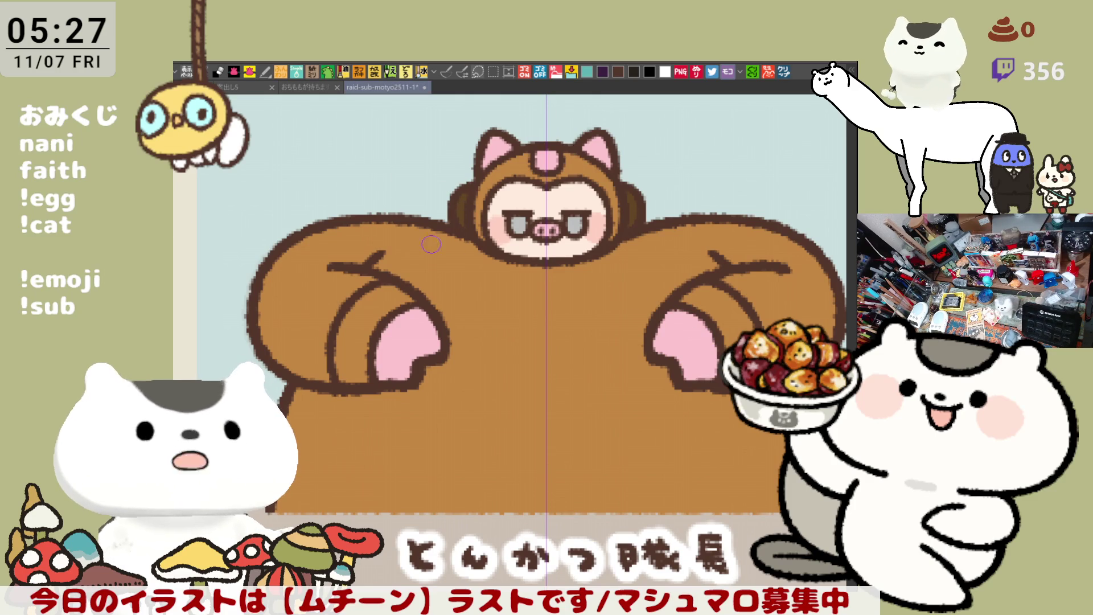
pyautogui.click(374, 314)
pyautogui.click(695, 307)
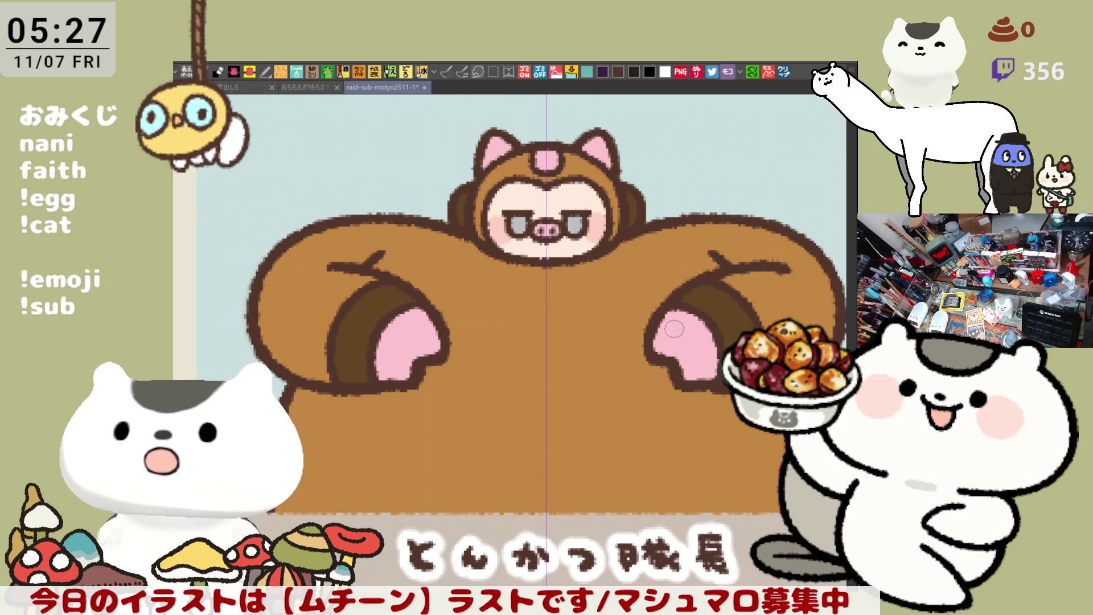
pyautogui.moveTo(694, 306); pyautogui.dragTo(634, 253)
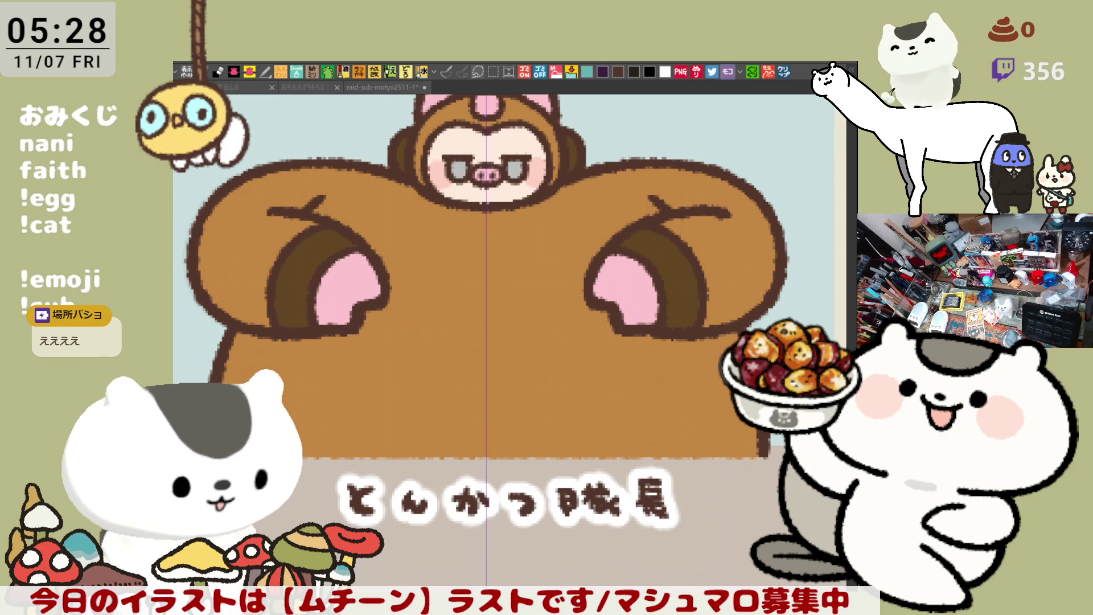
# Step: Check the finished head up close, then move across the grid to the みーしゃん panel
pyautogui.scroll(5, 556, 243)
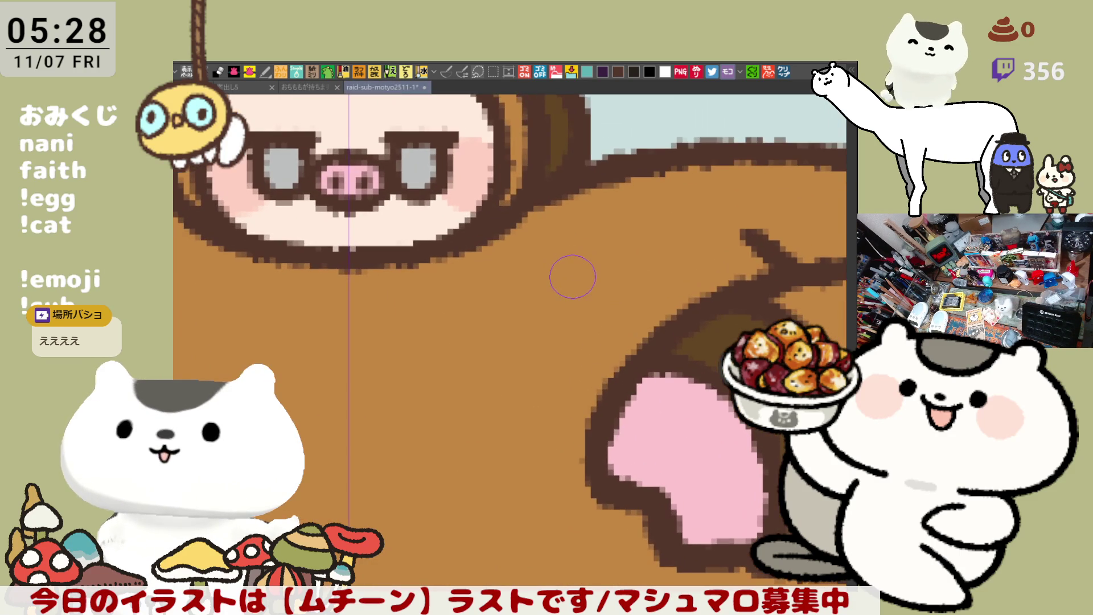
pyautogui.moveTo(450, 169); pyautogui.dragTo(517, 243)
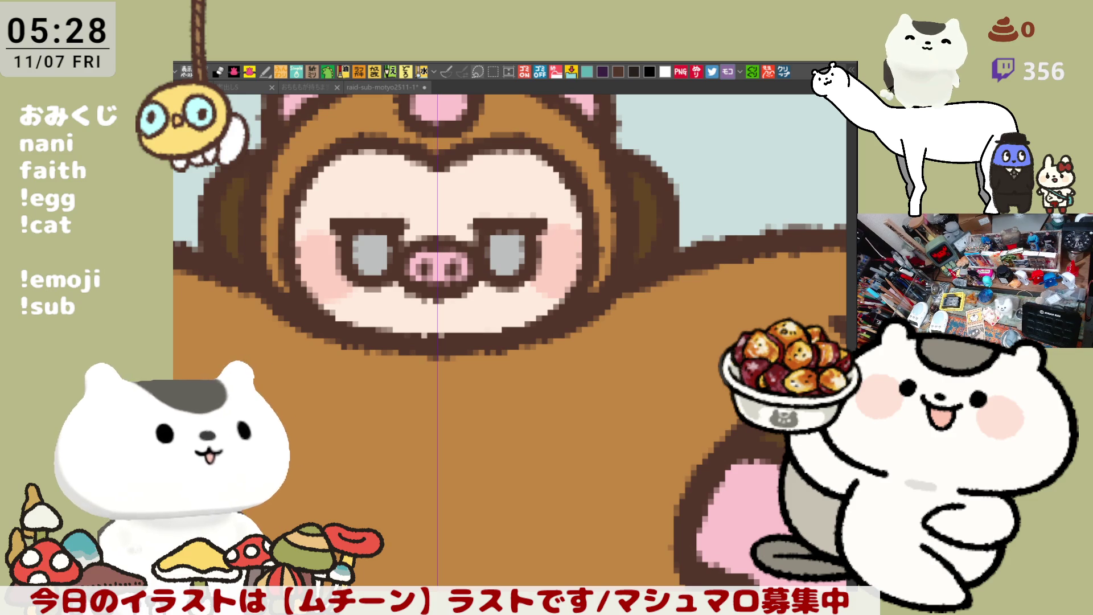
pyautogui.scroll(-6, 519, 345)
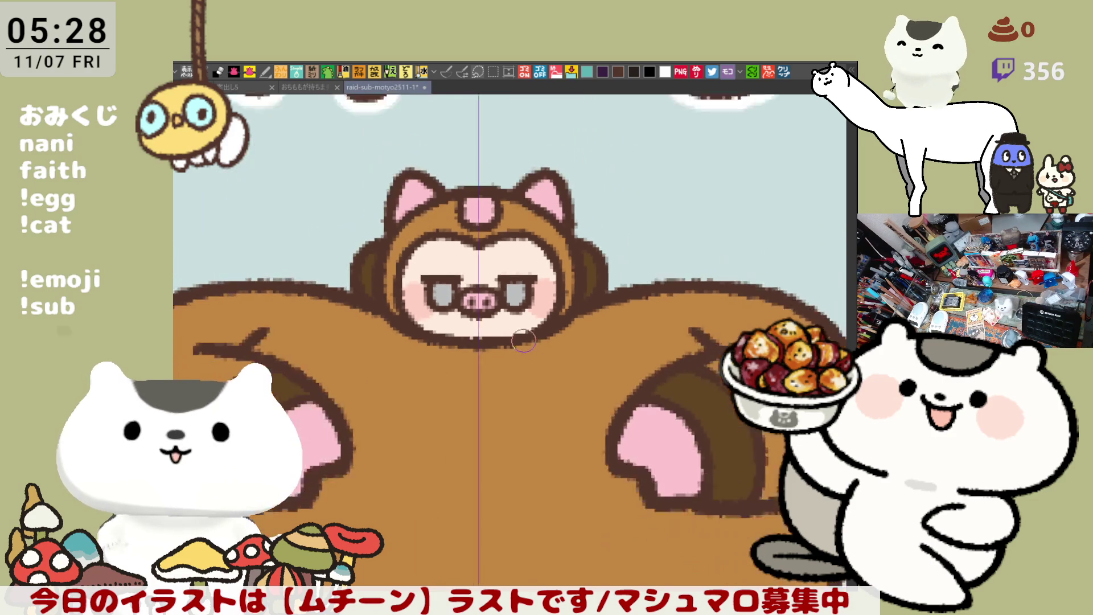
pyautogui.scroll(-5, 519, 345)
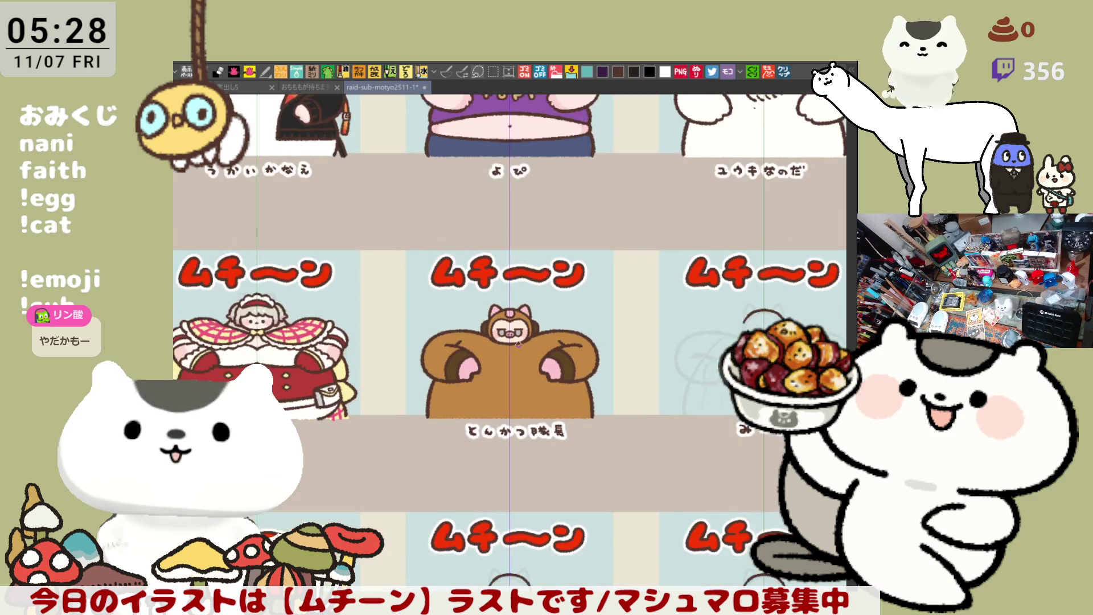
pyautogui.moveTo(517, 344); pyautogui.dragTo(320, 338)
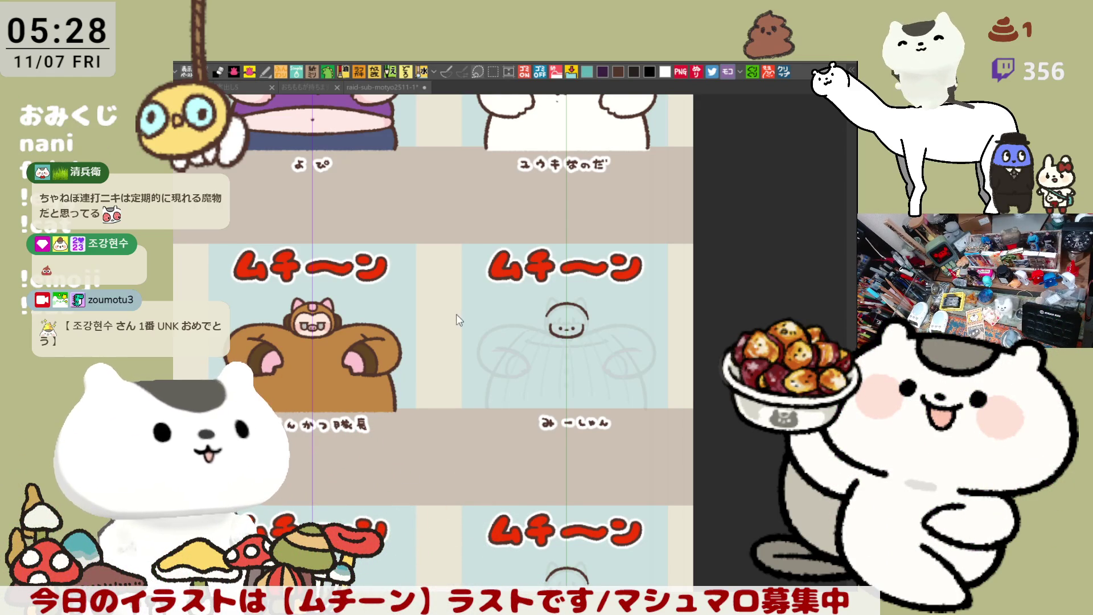
pyautogui.scroll(1, 592, 366)
# Step: Erase the old head arc and sketch a new grey arch for the head top
pyautogui.scroll(5, 558, 313)
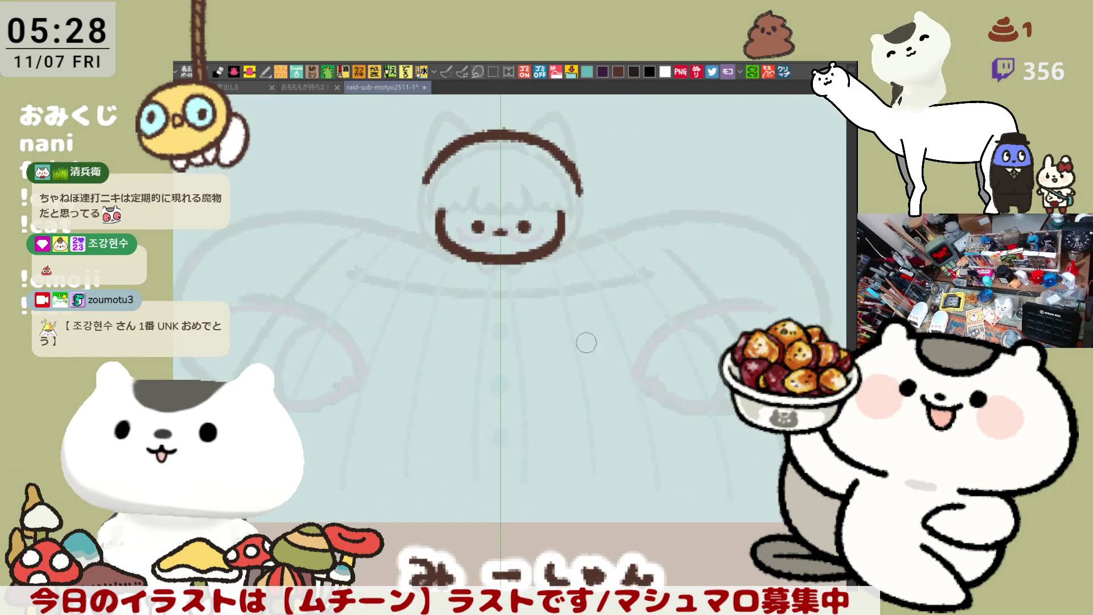
pyautogui.scroll(2, 428, 364)
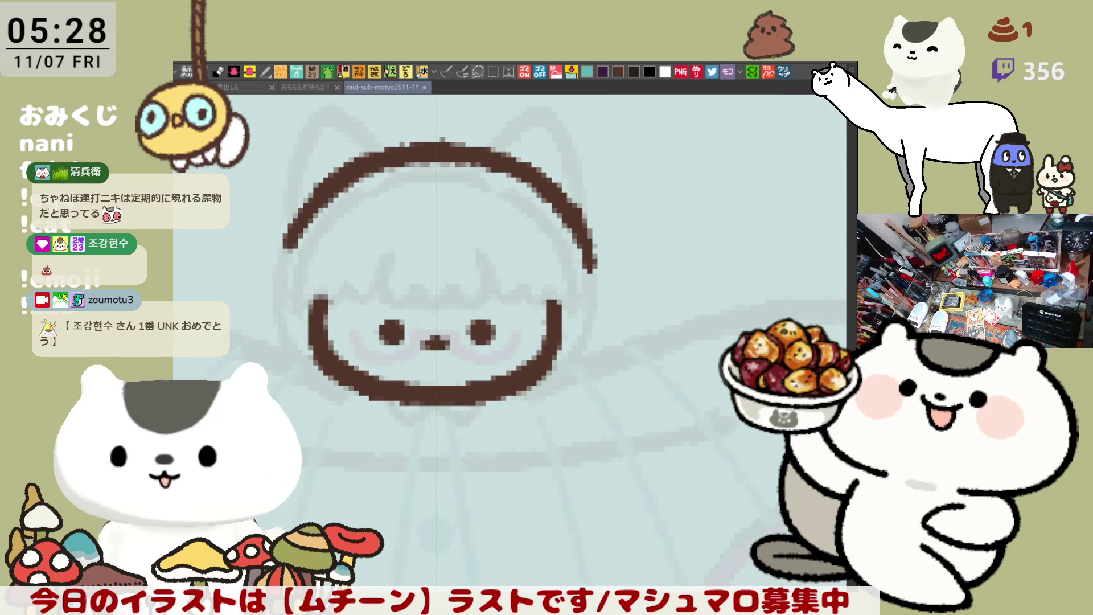
pyautogui.scroll(2, 575, 515)
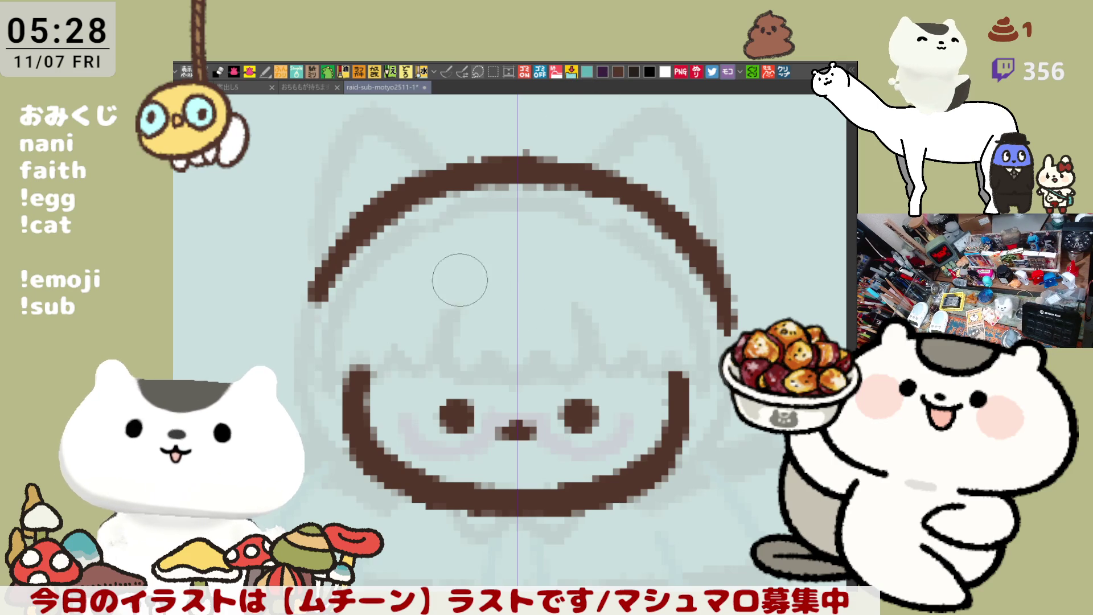
pyautogui.moveTo(373, 248)
pyautogui.mouseDown()
pyautogui.moveTo(336, 261)
pyautogui.moveTo(328, 285)
pyautogui.moveTo(395, 183)
pyautogui.moveTo(501, 168)
pyautogui.mouseUp()
pyautogui.moveTo(433, 195)
pyautogui.mouseDown()
pyautogui.moveTo(660, 182)
pyautogui.moveTo(598, 151)
pyautogui.moveTo(725, 297)
pyautogui.moveTo(714, 321)
pyautogui.mouseUp()
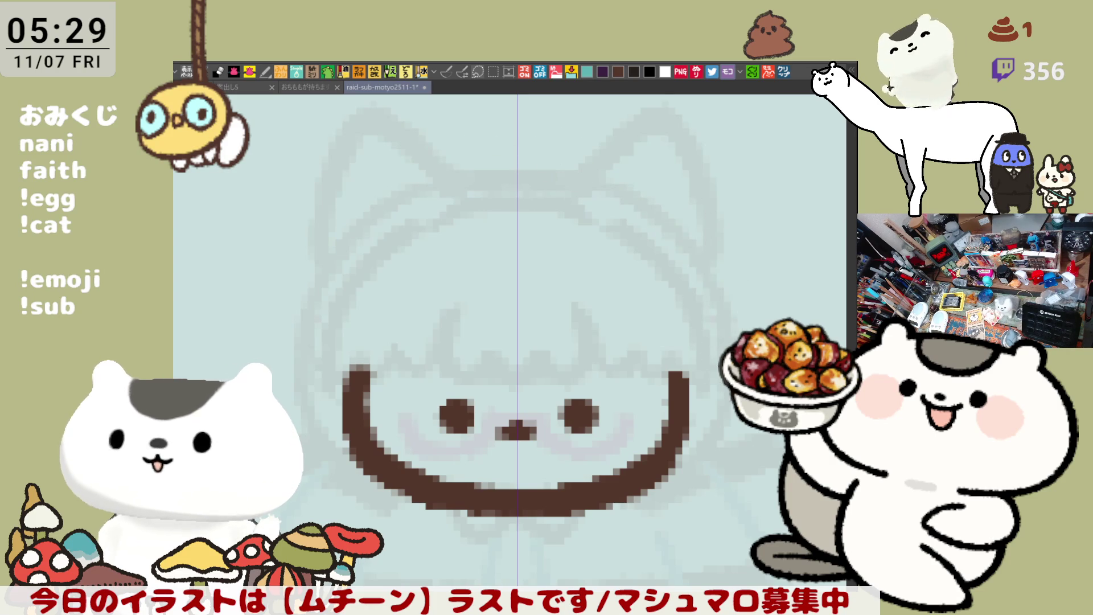
pyautogui.moveTo(553, 274); pyautogui.dragTo(571, 334)
pyautogui.moveTo(394, 318)
pyautogui.mouseDown()
pyautogui.moveTo(563, 270)
pyautogui.moveTo(691, 339)
pyautogui.mouseUp()
# Step: Sketch the left and right ear tufts and mirrored curls below the ears in grey
pyautogui.moveTo(367, 323)
pyautogui.mouseDown()
pyautogui.moveTo(435, 237)
pyautogui.moveTo(424, 231)
pyautogui.moveTo(559, 229)
pyautogui.mouseUp()
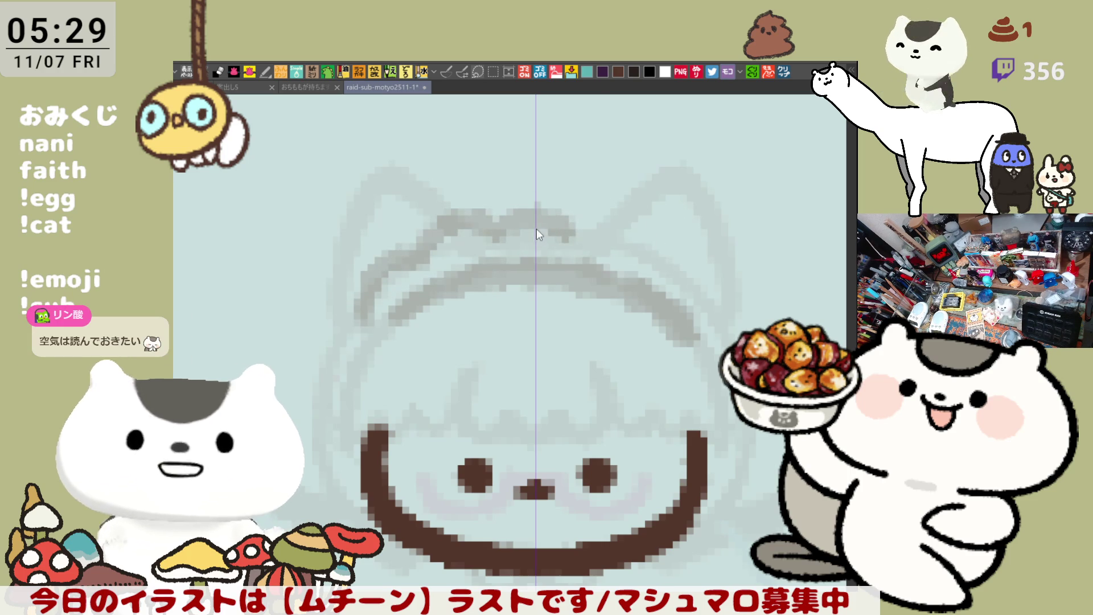
pyautogui.moveTo(500, 232); pyautogui.dragTo(623, 214)
pyautogui.moveTo(546, 203)
pyautogui.mouseDown()
pyautogui.moveTo(637, 229)
pyautogui.moveTo(674, 253)
pyautogui.moveTo(693, 323)
pyautogui.mouseUp()
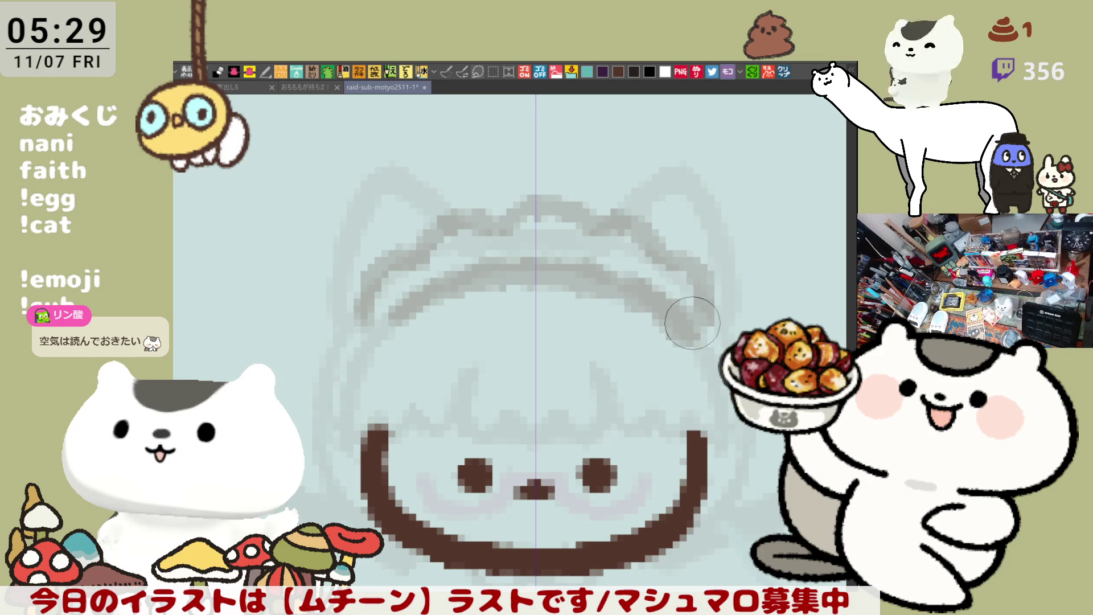
pyautogui.hotkey('ctrl', 'z')
pyautogui.moveTo(649, 240)
pyautogui.mouseDown()
pyautogui.moveTo(700, 313)
pyautogui.moveTo(780, 307)
pyautogui.mouseUp()
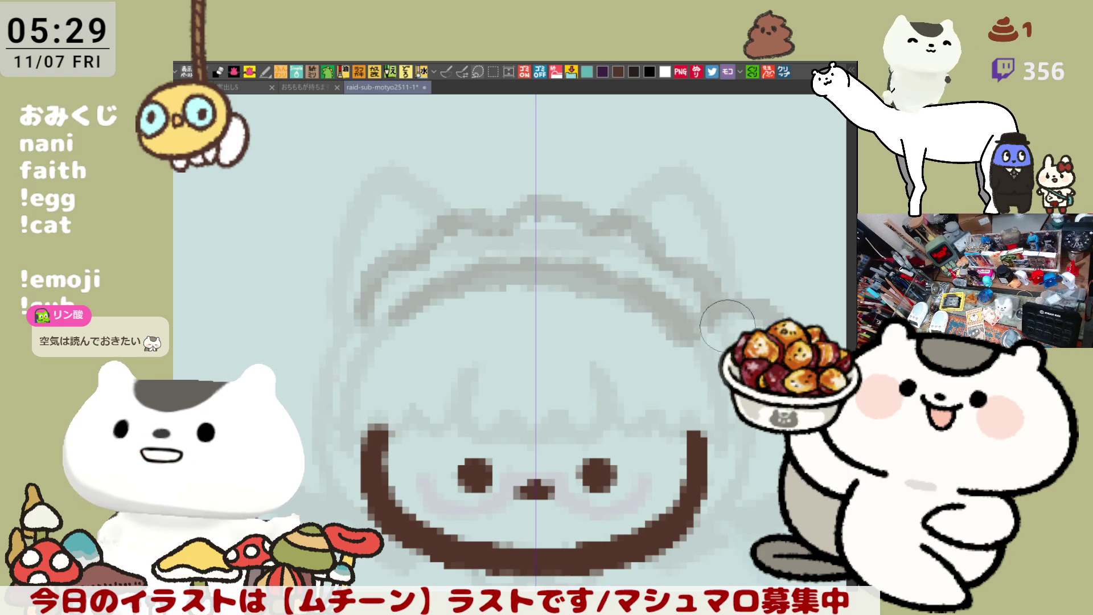
pyautogui.hotkey('ctrl', 'z')
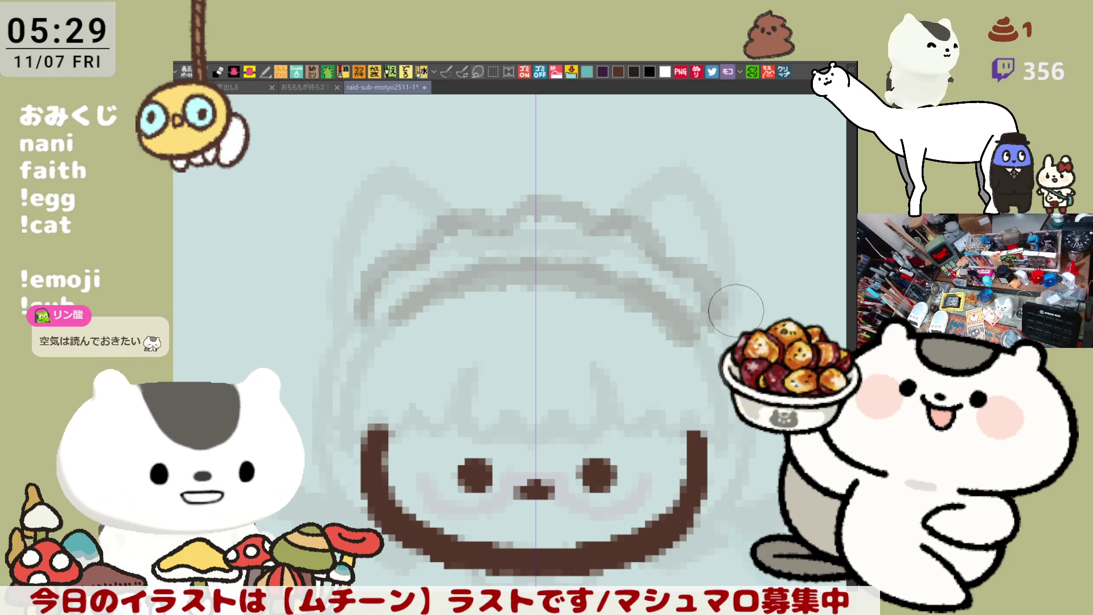
pyautogui.click(446, 71)
pyautogui.moveTo(722, 302)
pyautogui.mouseDown()
pyautogui.moveTo(698, 342)
pyautogui.moveTo(733, 316)
pyautogui.mouseUp()
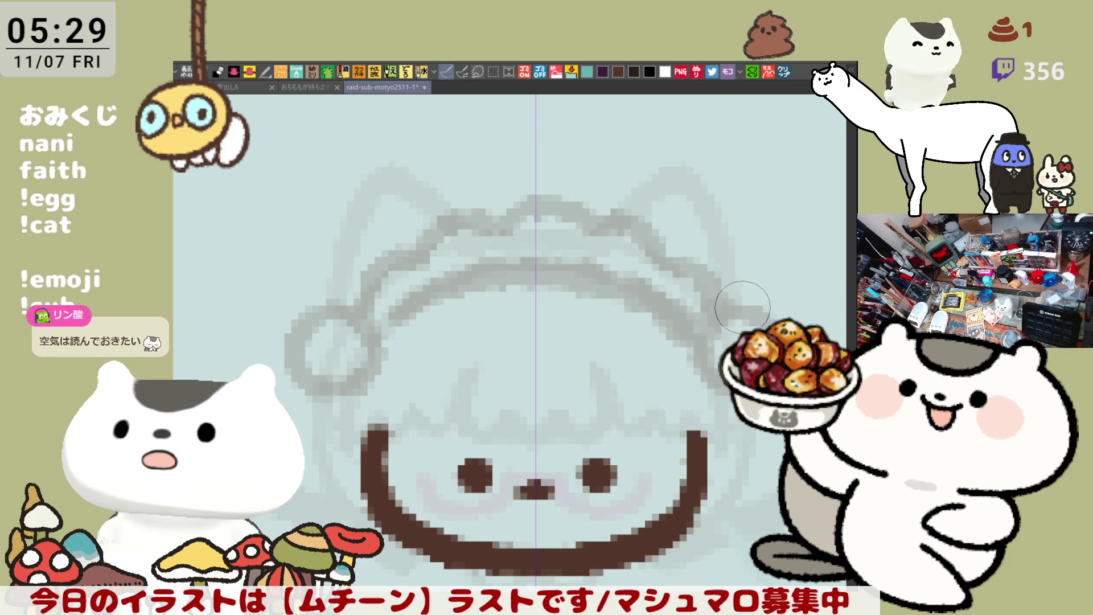
pyautogui.moveTo(333, 266)
pyautogui.mouseDown()
pyautogui.moveTo(392, 286)
pyautogui.moveTo(427, 189)
pyautogui.mouseUp()
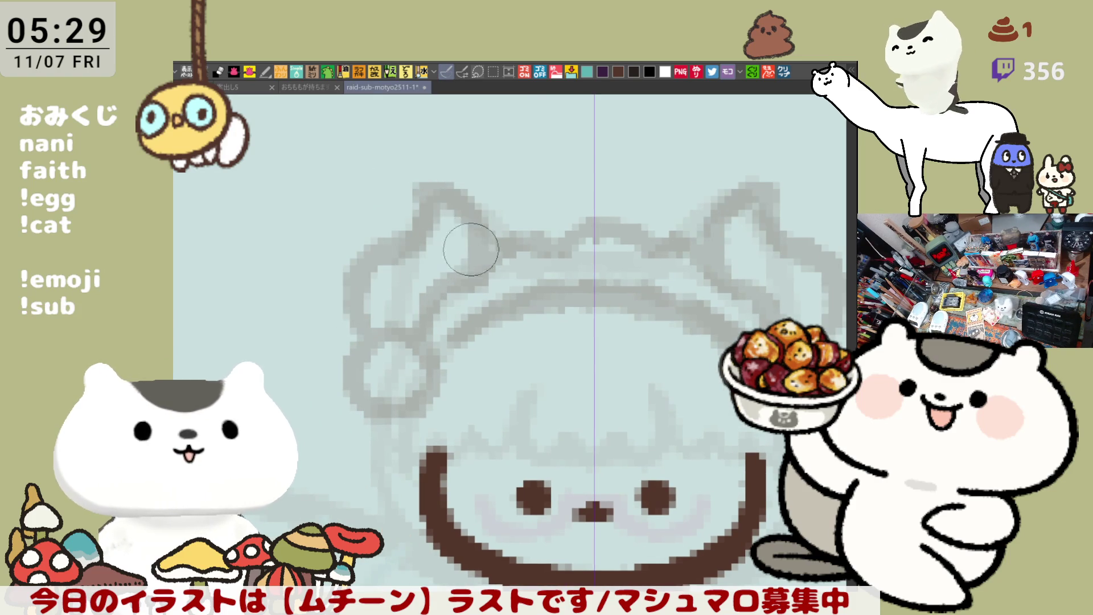
pyautogui.moveTo(492, 264); pyautogui.dragTo(431, 174)
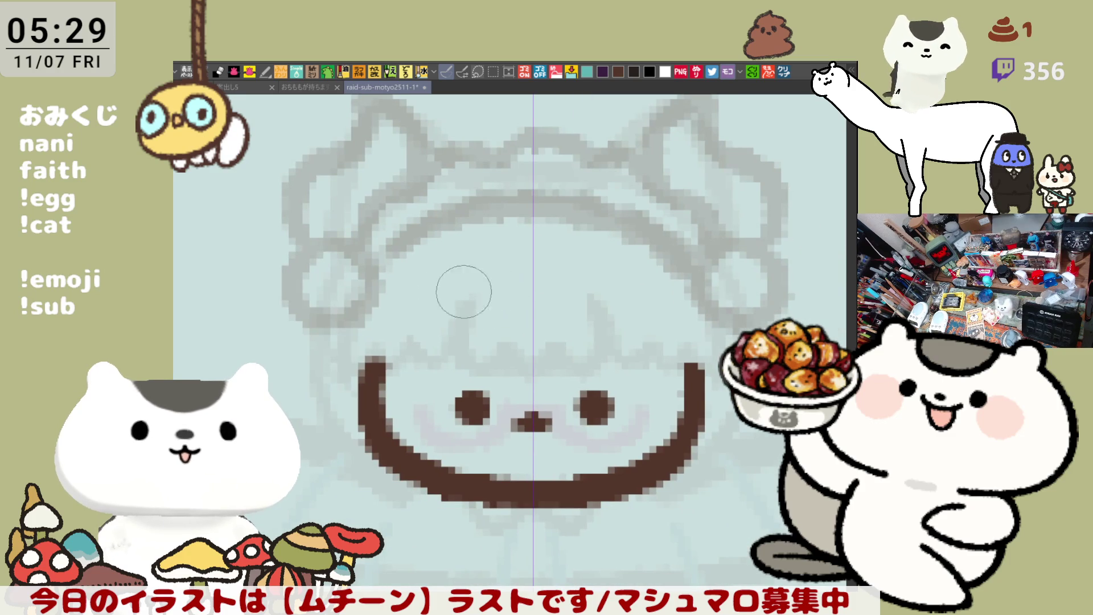
pyautogui.moveTo(307, 317)
pyautogui.mouseDown()
pyautogui.moveTo(285, 349)
pyautogui.moveTo(342, 325)
pyautogui.moveTo(321, 361)
pyautogui.moveTo(341, 401)
pyautogui.moveTo(294, 359)
pyautogui.mouseUp()
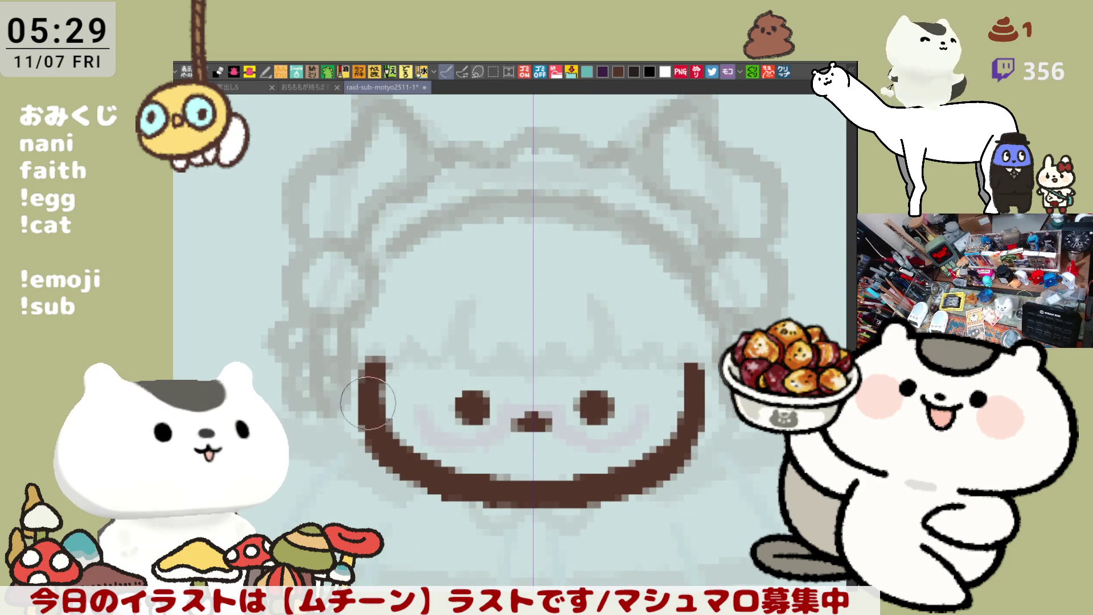
# Step: Try mirrored hair strands falling over the face, undoing rejected attempts
pyautogui.moveTo(474, 241); pyautogui.dragTo(537, 329)
pyautogui.hotkey('ctrl', 'z')
pyautogui.moveTo(483, 251)
pyautogui.mouseDown()
pyautogui.moveTo(537, 329)
pyautogui.moveTo(580, 324)
pyautogui.mouseUp()
pyautogui.hotkey('ctrl', 'z')
pyautogui.moveTo(471, 266)
pyautogui.mouseDown()
pyautogui.moveTo(532, 332)
pyautogui.moveTo(565, 332)
pyautogui.mouseUp()
pyautogui.moveTo(600, 273); pyautogui.dragTo(610, 335)
pyautogui.hotkey('ctrl', 'z')
pyautogui.moveTo(604, 233)
pyautogui.mouseDown()
pyautogui.moveTo(597, 317)
pyautogui.moveTo(602, 288)
pyautogui.mouseUp()
pyautogui.hotkey('ctrl', 'z')
pyautogui.hotkey('ctrl', 'z')
pyautogui.moveTo(456, 277)
pyautogui.mouseDown()
pyautogui.moveTo(490, 364)
pyautogui.moveTo(535, 373)
pyautogui.moveTo(569, 325)
pyautogui.mouseUp()
pyautogui.hotkey('ctrl', 'z')
# Step: Settle on curved hair strands down the left and right sides of the face
pyautogui.moveTo(479, 265)
pyautogui.mouseDown()
pyautogui.moveTo(500, 322)
pyautogui.moveTo(579, 317)
pyautogui.mouseUp()
pyautogui.hotkey('ctrl', 'z')
pyautogui.moveTo(473, 259)
pyautogui.mouseDown()
pyautogui.moveTo(512, 354)
pyautogui.moveTo(566, 331)
pyautogui.mouseUp()
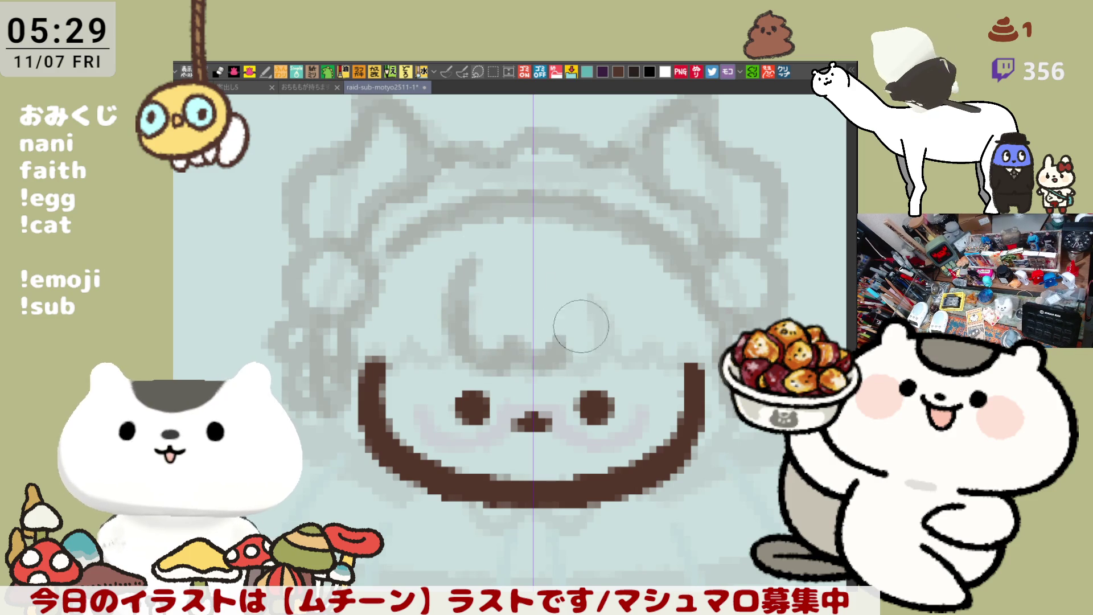
pyautogui.moveTo(586, 273); pyautogui.dragTo(577, 302)
pyautogui.hotkey('ctrl', 'z')
pyautogui.moveTo(589, 255); pyautogui.dragTo(623, 341)
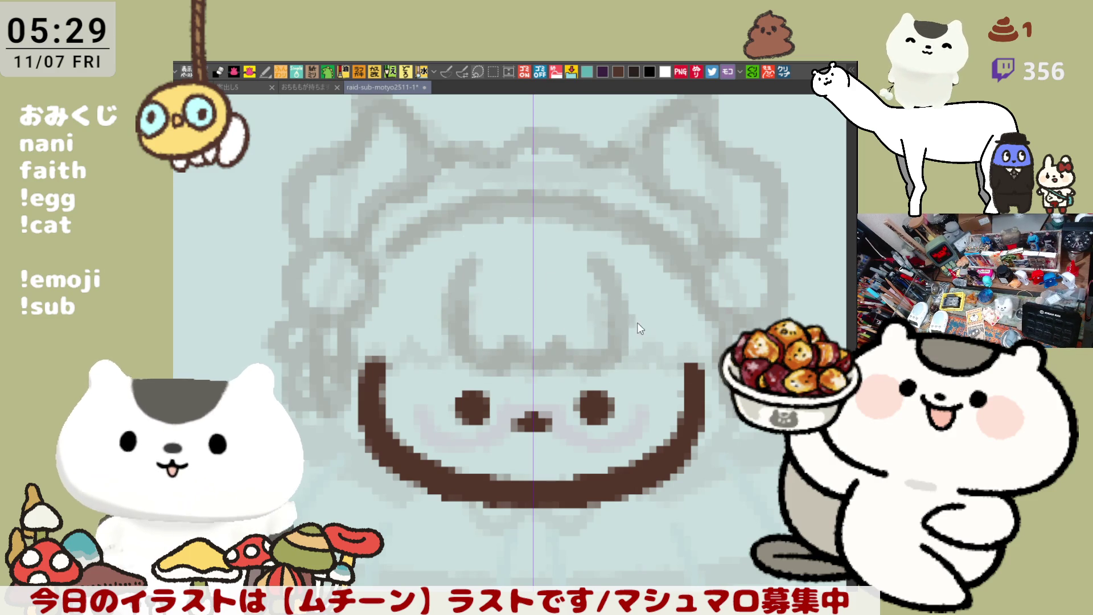
pyautogui.hotkey('ctrl', 'z')
pyautogui.moveTo(576, 259); pyautogui.dragTo(565, 341)
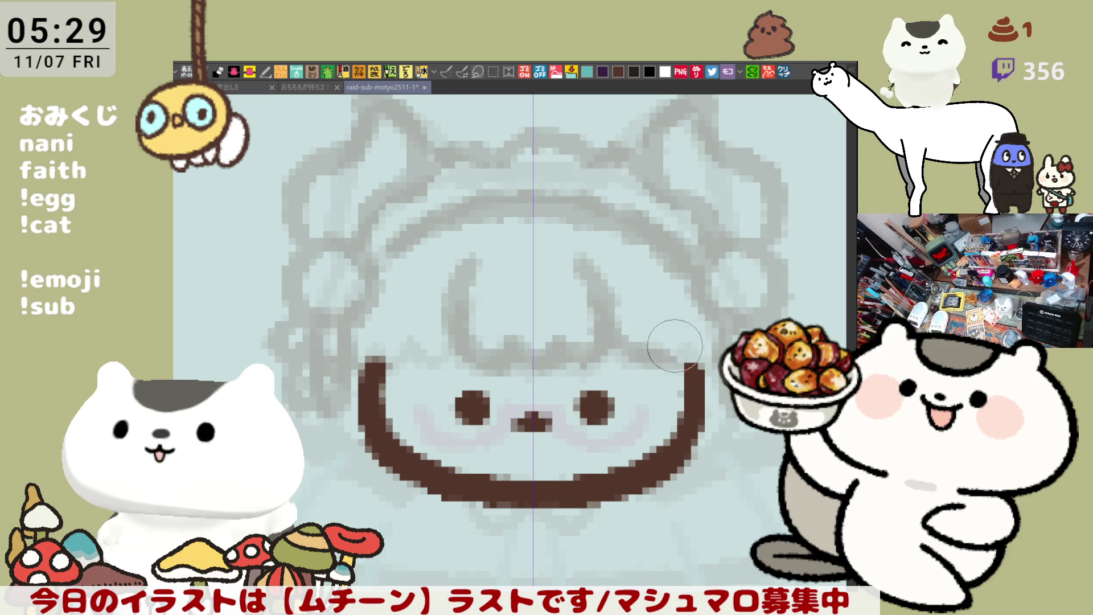
pyautogui.moveTo(654, 364); pyautogui.dragTo(640, 302)
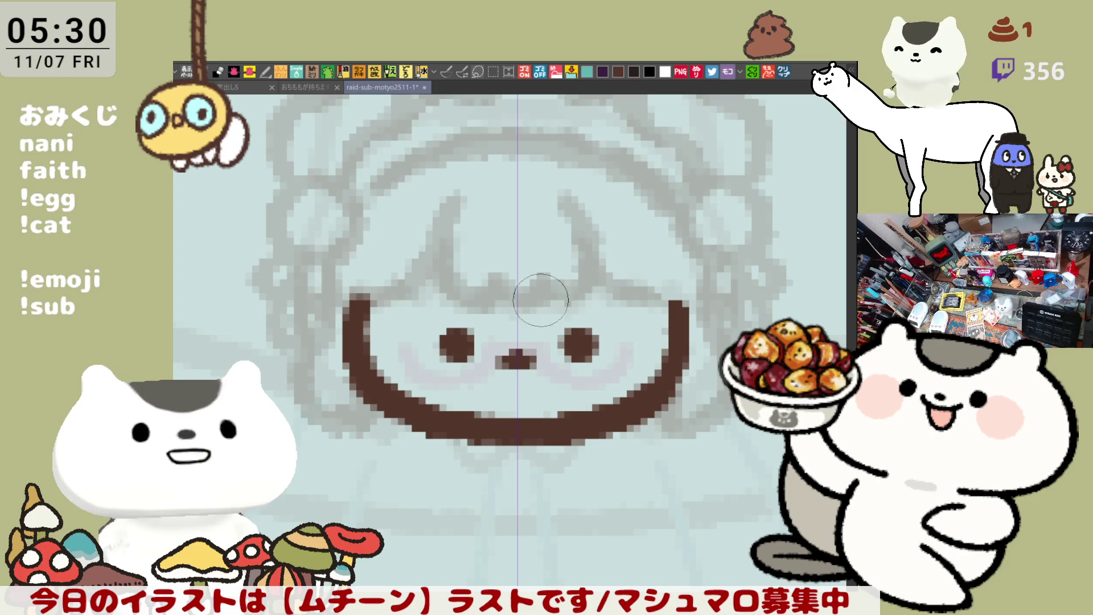
# Step: Draw the grey outline curve along the right side of the hair, retrying until satisfied
pyautogui.scroll(3, 647, 329)
pyautogui.hscroll(3, 647, 328)
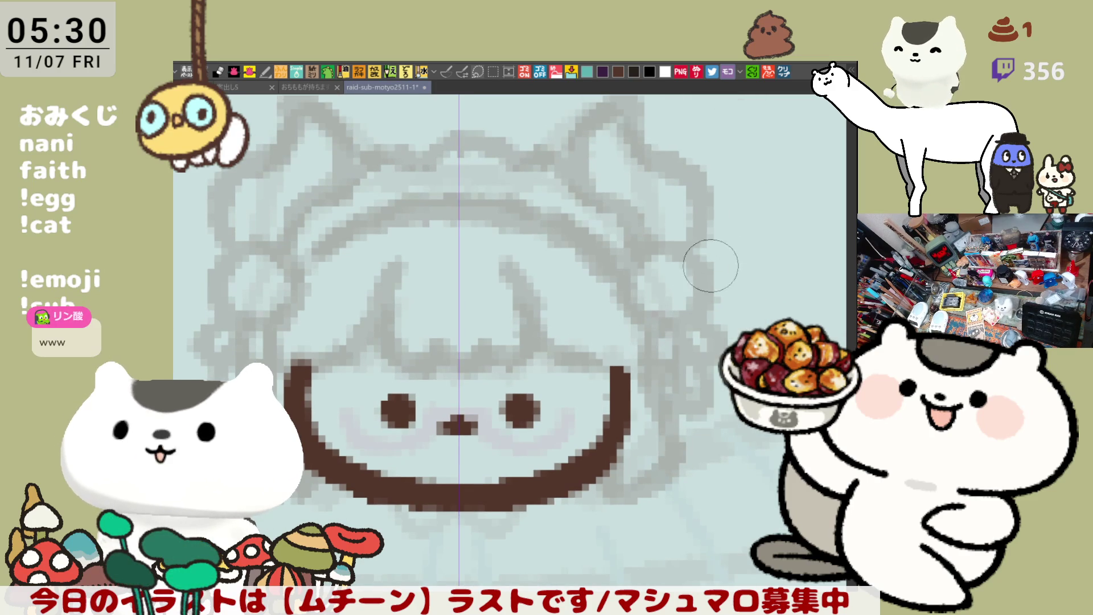
pyautogui.scroll(-2, 729, 255)
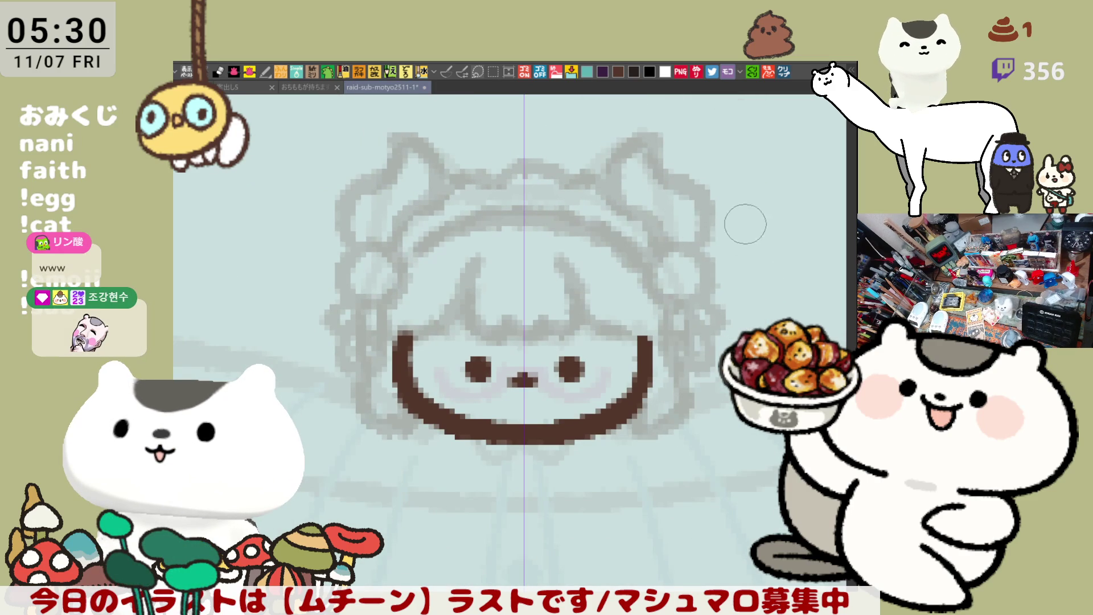
pyautogui.moveTo(706, 199); pyautogui.dragTo(771, 318)
pyautogui.hotkey('ctrl', 'z')
pyautogui.moveTo(722, 209); pyautogui.dragTo(769, 328)
pyautogui.hotkey('ctrl', 'z')
pyautogui.moveTo(711, 211); pyautogui.dragTo(772, 327)
pyautogui.hotkey('ctrl', 'z')
pyautogui.moveTo(696, 227); pyautogui.dragTo(765, 327)
pyautogui.hotkey('ctrl', 'z')
pyautogui.moveTo(680, 211); pyautogui.dragTo(750, 330)
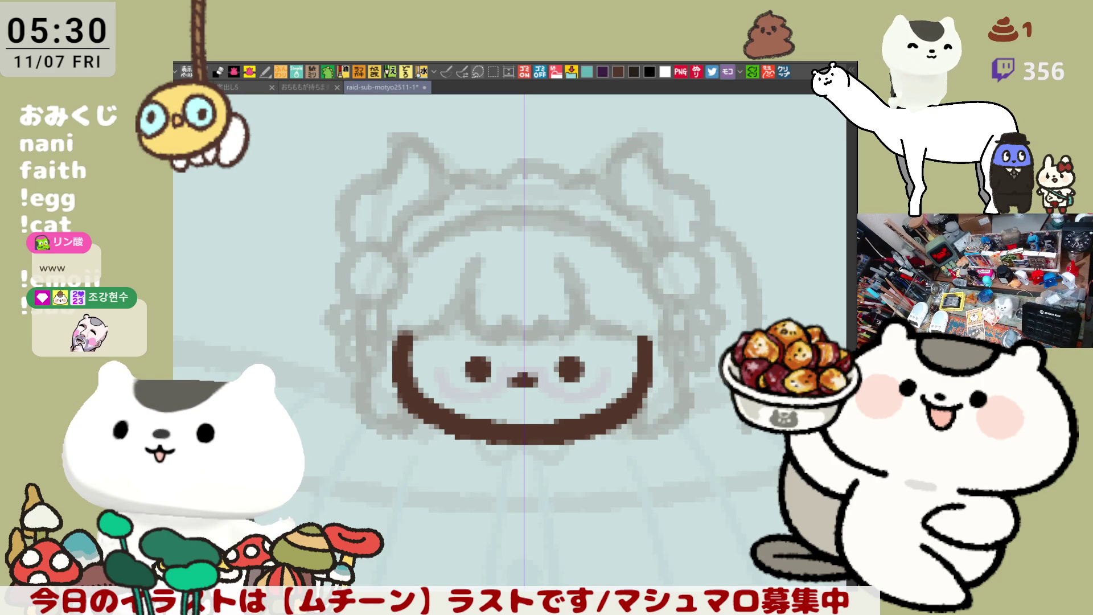
# Step: Draw the matching grey outline curve along the left side of the hair
pyautogui.moveTo(338, 231)
pyautogui.mouseDown()
pyautogui.moveTo(295, 305)
pyautogui.moveTo(293, 333)
pyautogui.mouseUp()
pyautogui.hotkey('ctrl', 'z')
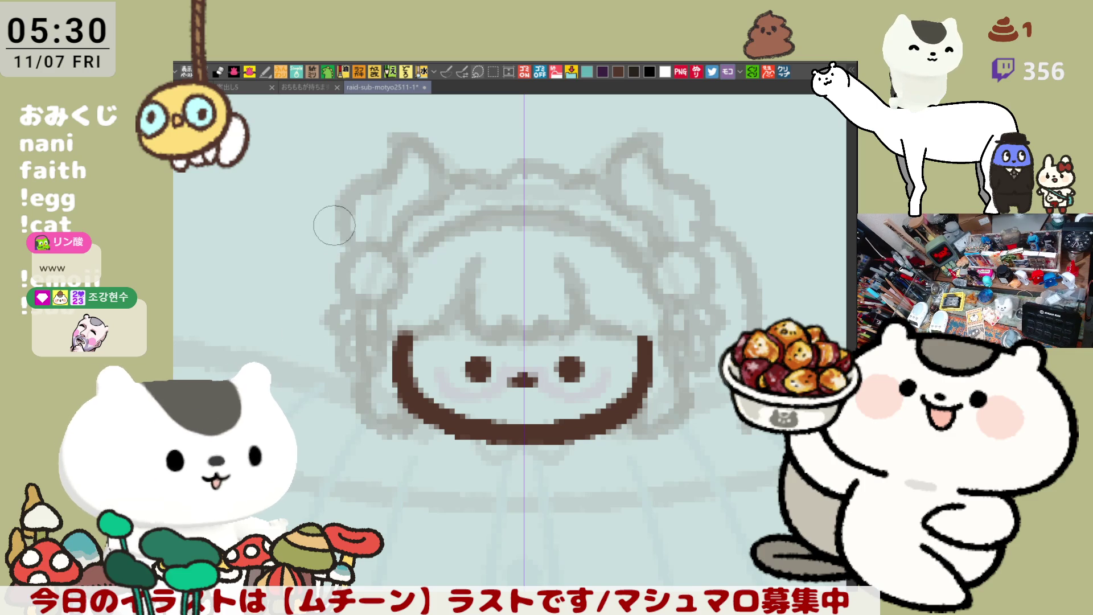
pyautogui.moveTo(332, 220); pyautogui.dragTo(292, 312)
pyautogui.hotkey('ctrl', 'z')
pyautogui.moveTo(333, 219); pyautogui.dragTo(288, 324)
pyautogui.hotkey('ctrl', 'z')
pyautogui.moveTo(339, 225); pyautogui.dragTo(293, 333)
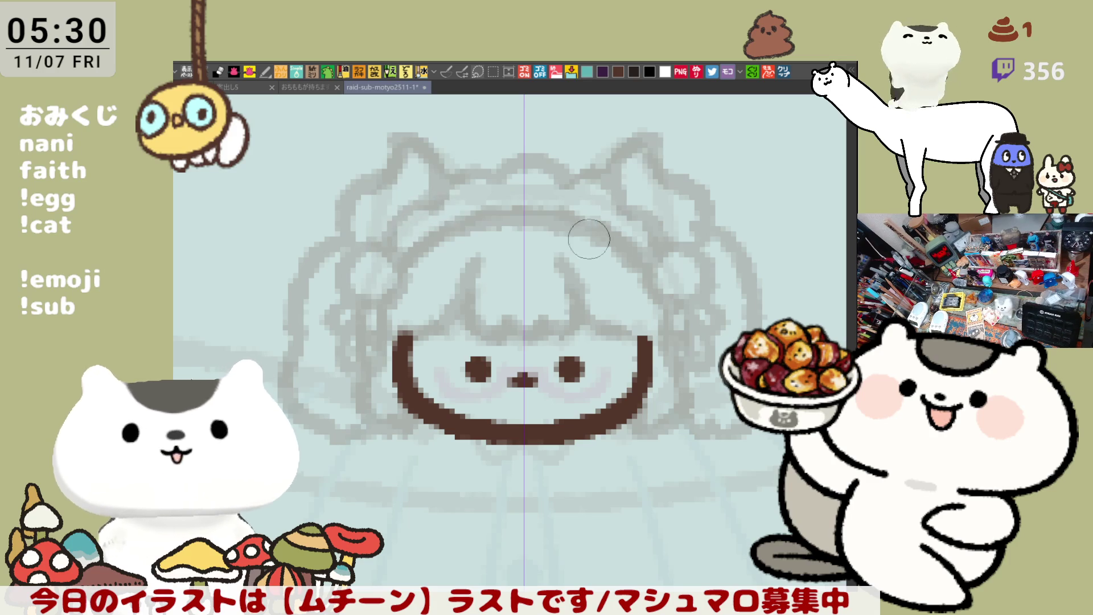
# Step: Center the character's body in view and test strokes below the face
pyautogui.scroll(-2, 575, 205)
pyautogui.scroll(-2, 575, 205)
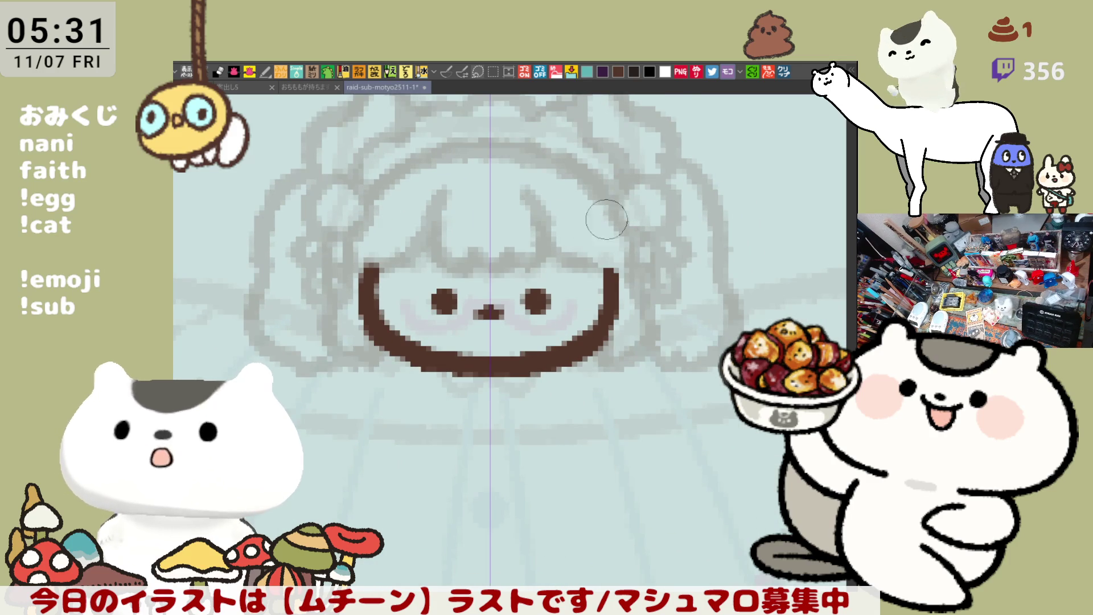
pyautogui.moveTo(485, 232); pyautogui.dragTo(522, 266)
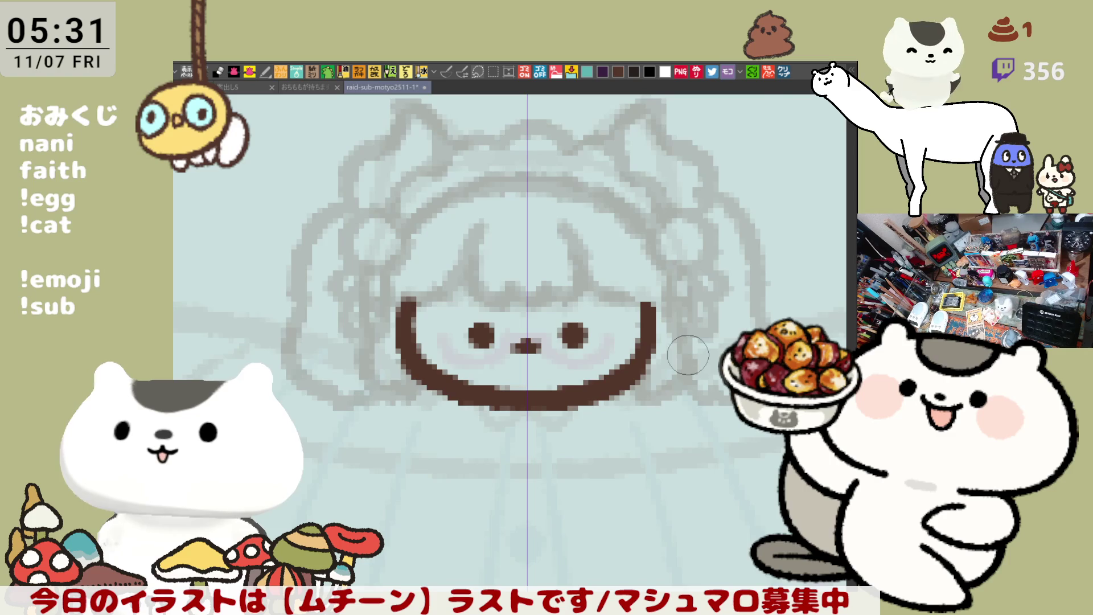
pyautogui.scroll(-2, 688, 354)
pyautogui.moveTo(666, 413); pyautogui.dragTo(566, 337)
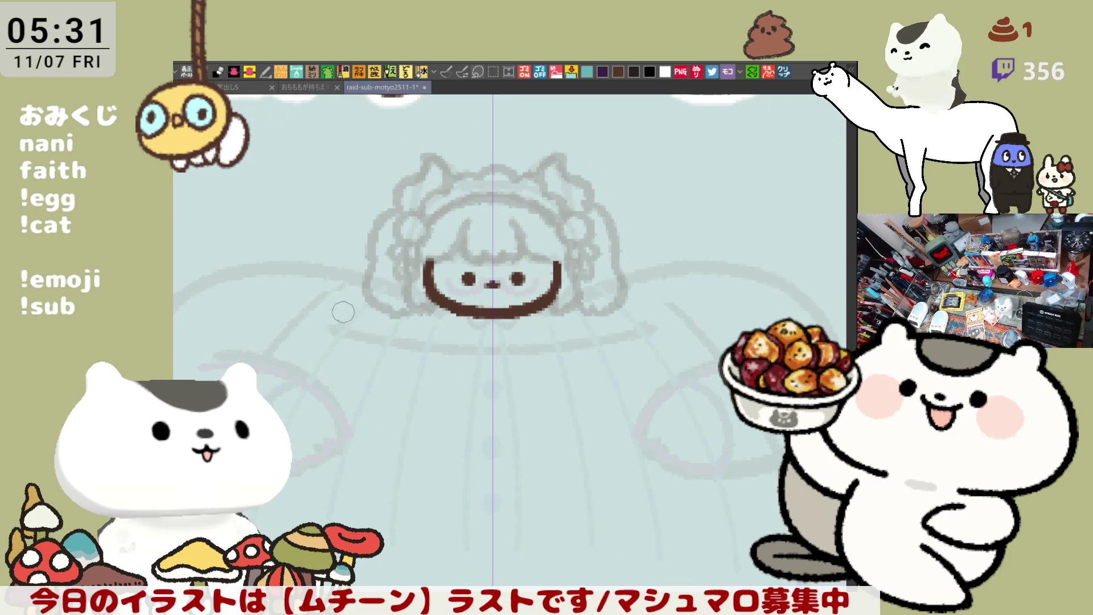
pyautogui.moveTo(297, 329); pyautogui.dragTo(398, 310)
pyautogui.hotkey('ctrl', 'z')
pyautogui.moveTo(301, 341); pyautogui.dragTo(381, 296)
pyautogui.hotkey('ctrl', 'z')
# Step: Try several mirrored lines across the skirt top, ending with short strokes at the ends
pyautogui.moveTo(300, 353); pyautogui.dragTo(704, 347)
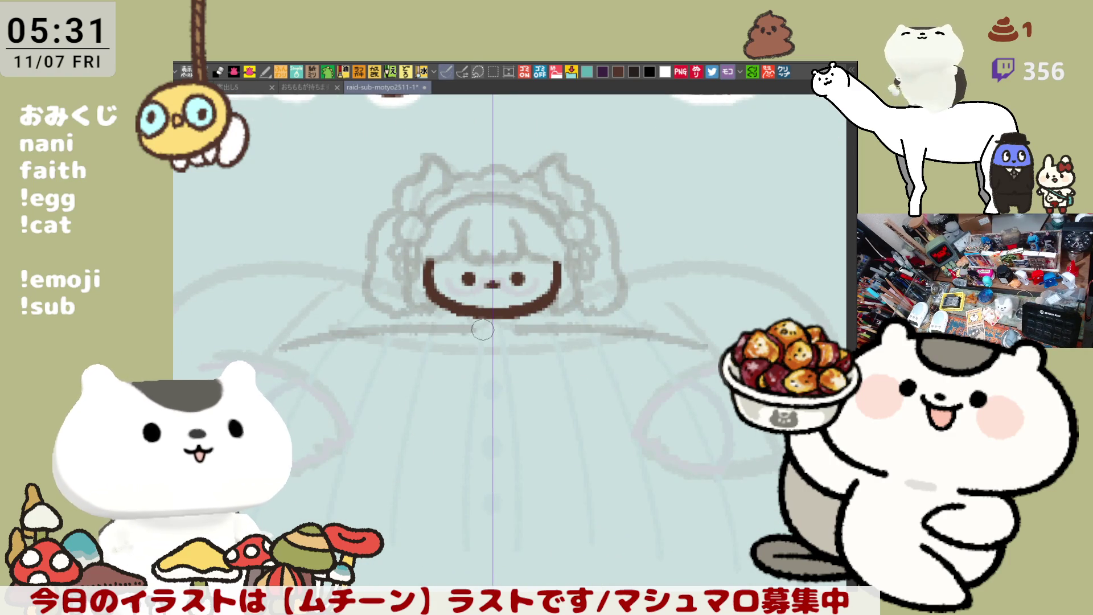
pyautogui.hotkey('ctrl', 'z')
pyautogui.moveTo(331, 331); pyautogui.dragTo(407, 351)
pyautogui.hotkey('ctrl', 'z')
pyautogui.moveTo(301, 340); pyautogui.dragTo(475, 351)
pyautogui.hotkey('ctrl', 'z')
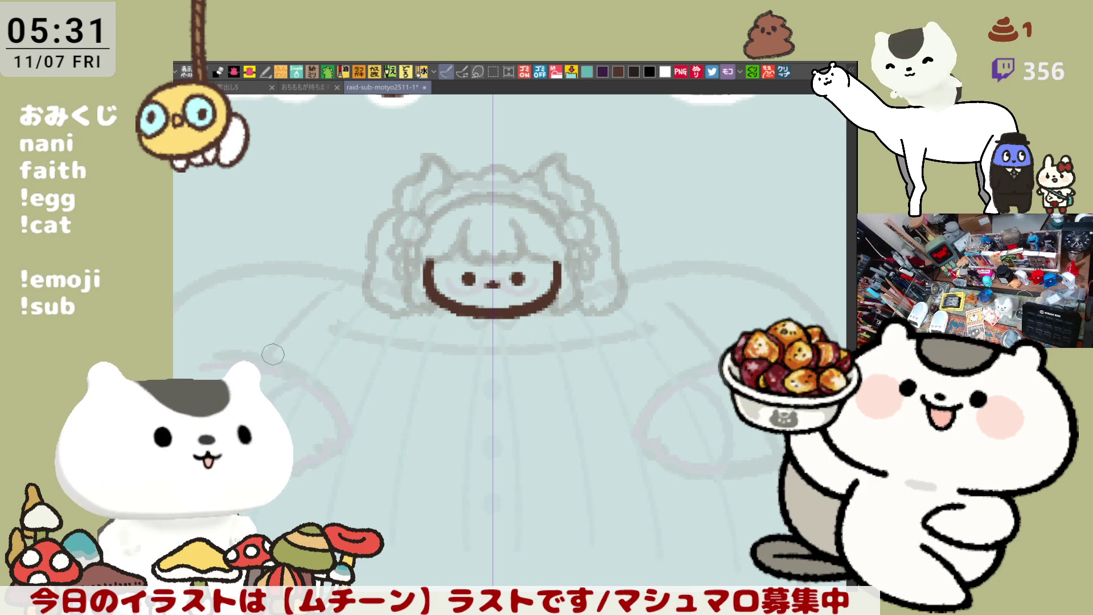
pyautogui.moveTo(704, 350); pyautogui.dragTo(519, 331)
pyautogui.hotkey('ctrl', 'z')
pyautogui.moveTo(302, 341); pyautogui.dragTo(495, 339)
pyautogui.hotkey('ctrl', 'z')
pyautogui.moveTo(302, 341)
pyautogui.mouseDown()
pyautogui.moveTo(363, 328)
pyautogui.moveTo(477, 335)
pyautogui.mouseUp()
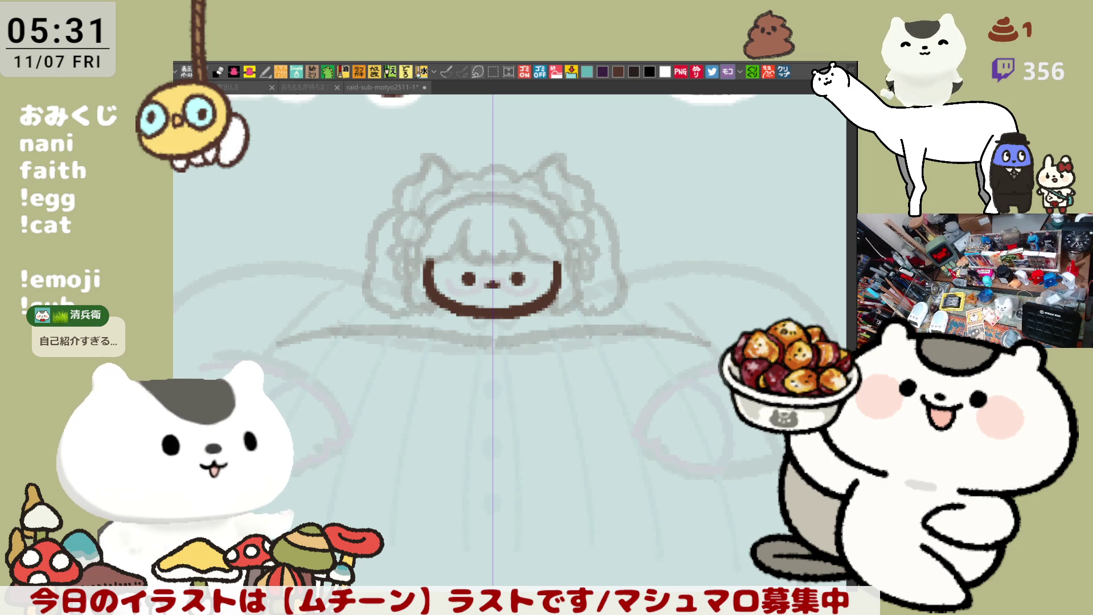
# Step: With the pen, sketch a mirrored collar line just under the face
pyautogui.press('p')
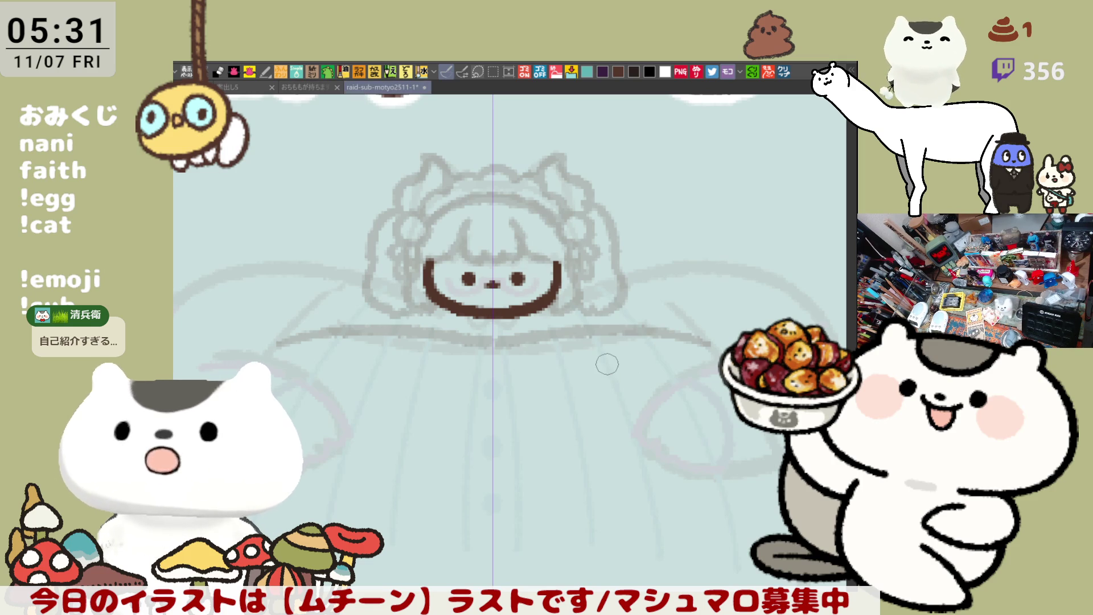
pyautogui.hotkey('ctrl', 'z')
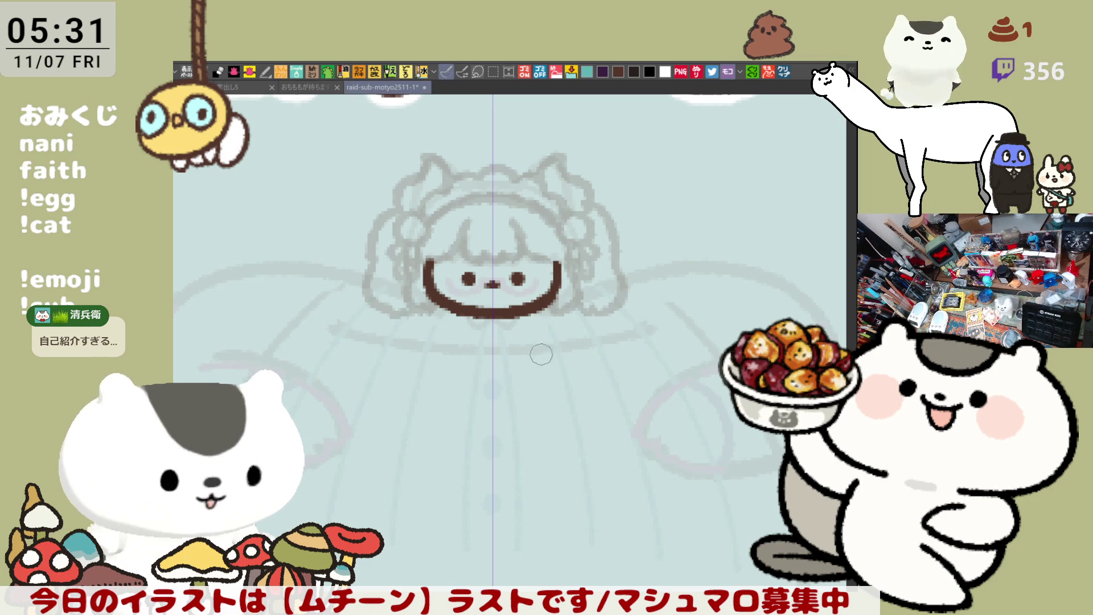
pyautogui.moveTo(497, 346); pyautogui.dragTo(654, 360)
pyautogui.hotkey('ctrl', 'z')
pyautogui.hotkey('ctrl', 'z')
pyautogui.hotkey('ctrl', 'z')
pyautogui.moveTo(512, 345); pyautogui.dragTo(658, 376)
pyautogui.hotkey('ctrl', 'z')
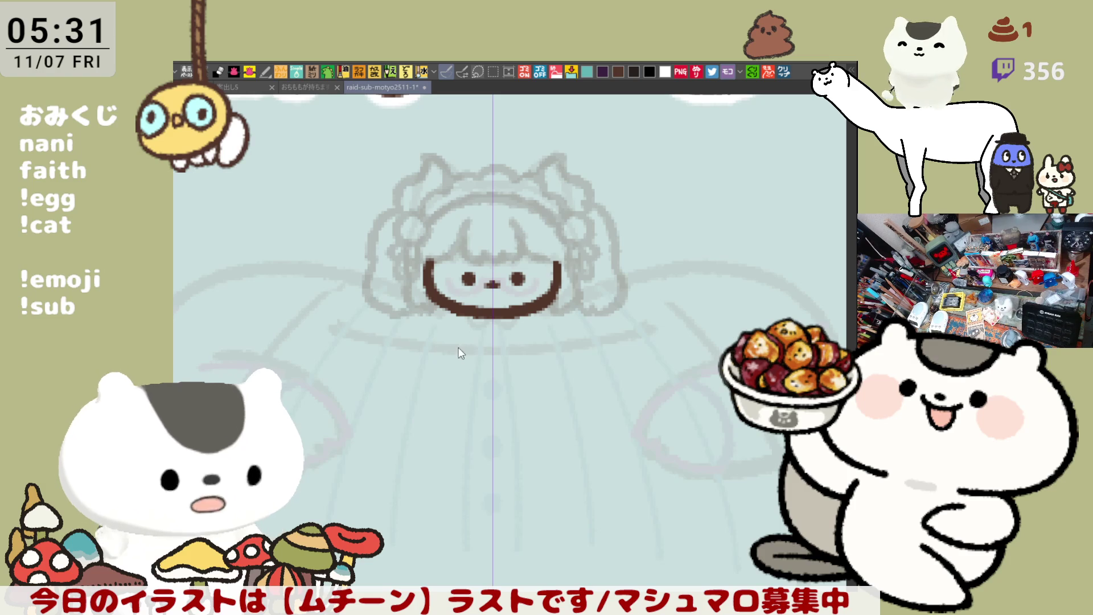
pyautogui.moveTo(471, 347)
pyautogui.mouseDown()
pyautogui.moveTo(512, 343)
pyautogui.moveTo(498, 346)
pyautogui.moveTo(663, 373)
pyautogui.mouseUp()
pyautogui.hotkey('ctrl', 'z')
pyautogui.hotkey('ctrl', 'z')
pyautogui.hotkey('ctrl', 'z')
pyautogui.hotkey('ctrl', 'z')
# Step: Lengthen the collar line and add mirrored side diagonals and small hooks near it
pyautogui.moveTo(595, 353); pyautogui.dragTo(701, 373)
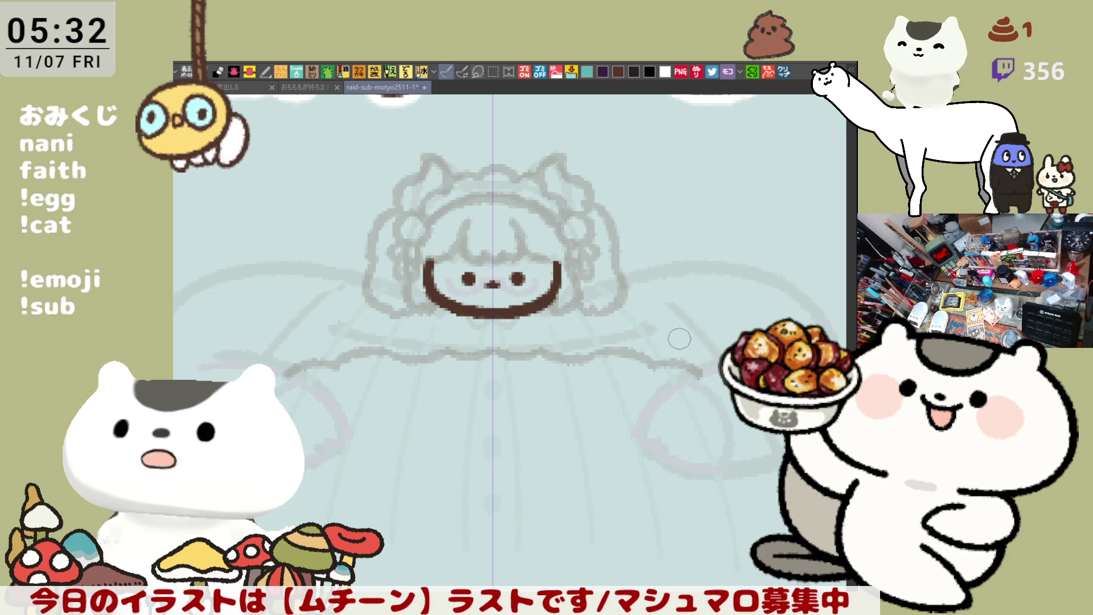
pyautogui.moveTo(685, 316); pyautogui.dragTo(717, 353)
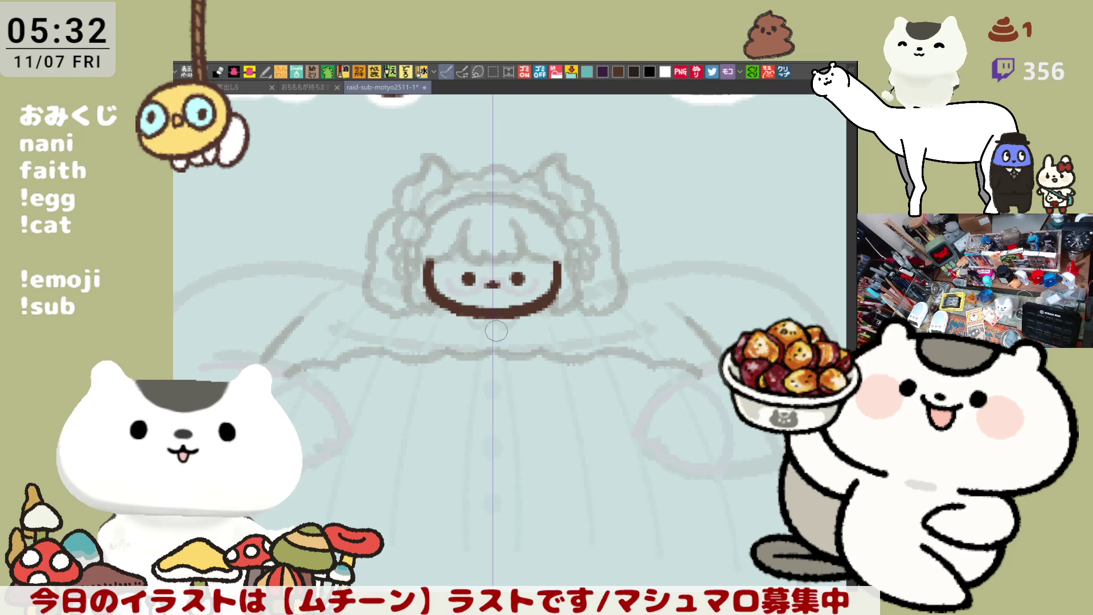
pyautogui.moveTo(461, 322)
pyautogui.mouseDown()
pyautogui.moveTo(458, 338)
pyautogui.moveTo(529, 336)
pyautogui.mouseUp()
pyautogui.moveTo(429, 377); pyautogui.dragTo(551, 379)
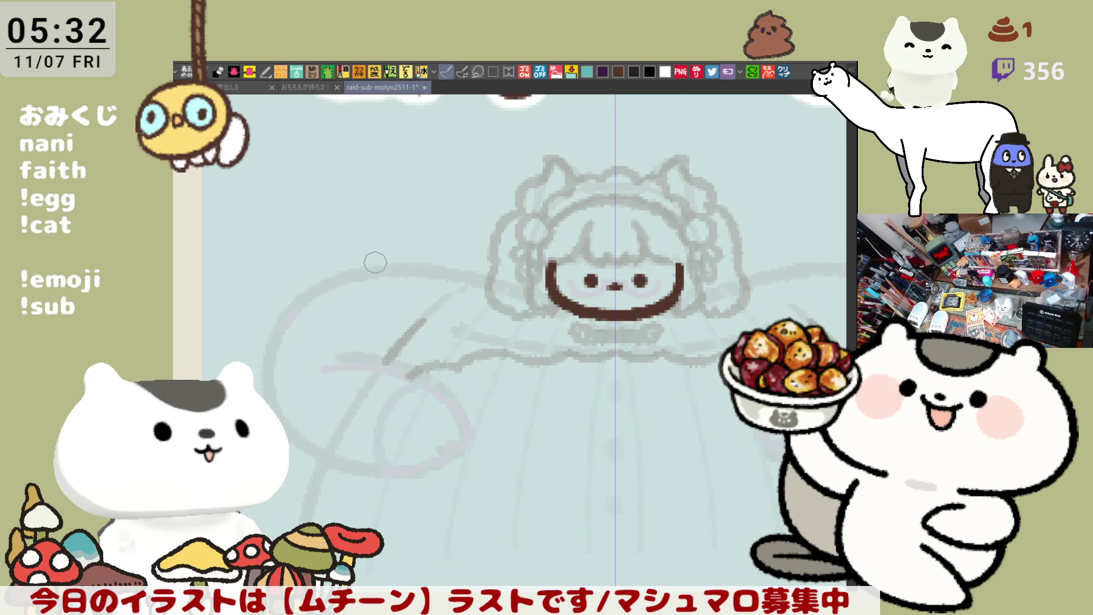
# Step: Sketch the mirrored curved sleeve arcs on the left, joined along the top
pyautogui.moveTo(376, 265); pyautogui.dragTo(349, 344)
pyautogui.hotkey('ctrl', 'z')
pyautogui.moveTo(364, 263); pyautogui.dragTo(346, 352)
pyautogui.hotkey('ctrl', 'z')
pyautogui.moveTo(419, 261); pyautogui.dragTo(494, 282)
pyautogui.hotkey('ctrl', 'z')
pyautogui.moveTo(411, 260); pyautogui.dragTo(482, 283)
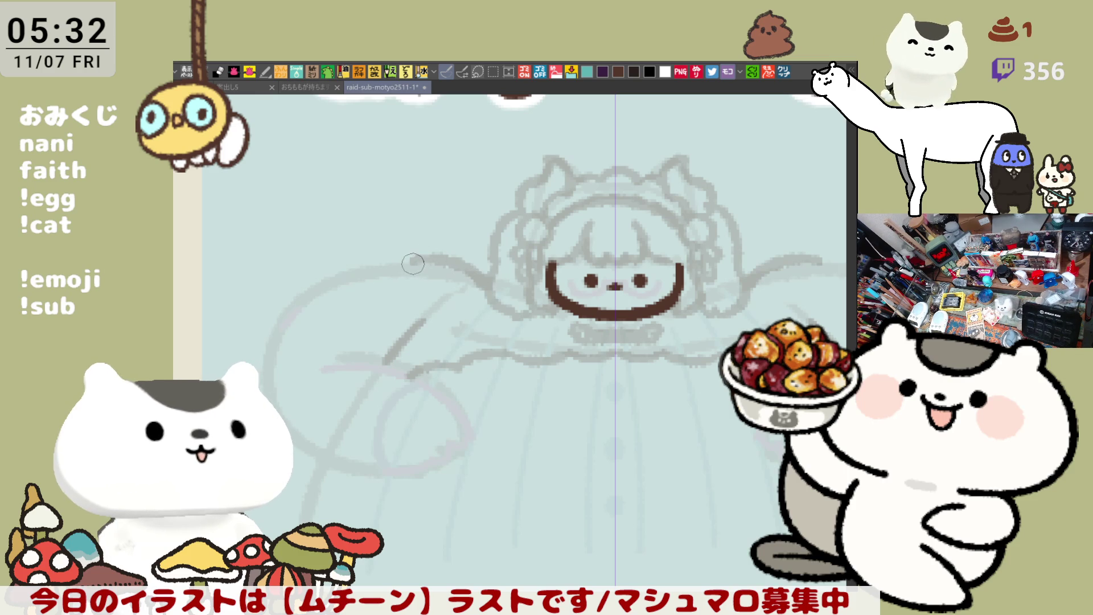
pyautogui.moveTo(407, 259)
pyautogui.mouseDown()
pyautogui.moveTo(373, 273)
pyautogui.moveTo(410, 259)
pyautogui.mouseUp()
pyautogui.hotkey('ctrl', 'z')
pyautogui.hotkey('ctrl', 'z')
pyautogui.moveTo(395, 262)
pyautogui.mouseDown()
pyautogui.moveTo(376, 287)
pyautogui.moveTo(369, 358)
pyautogui.mouseUp()
pyautogui.moveTo(351, 259); pyautogui.dragTo(337, 358)
pyautogui.hotkey('ctrl', 'z')
pyautogui.hotkey('ctrl', 'z')
pyautogui.moveTo(370, 260)
pyautogui.mouseDown()
pyautogui.moveTo(368, 364)
pyautogui.moveTo(342, 365)
pyautogui.moveTo(381, 257)
pyautogui.mouseUp()
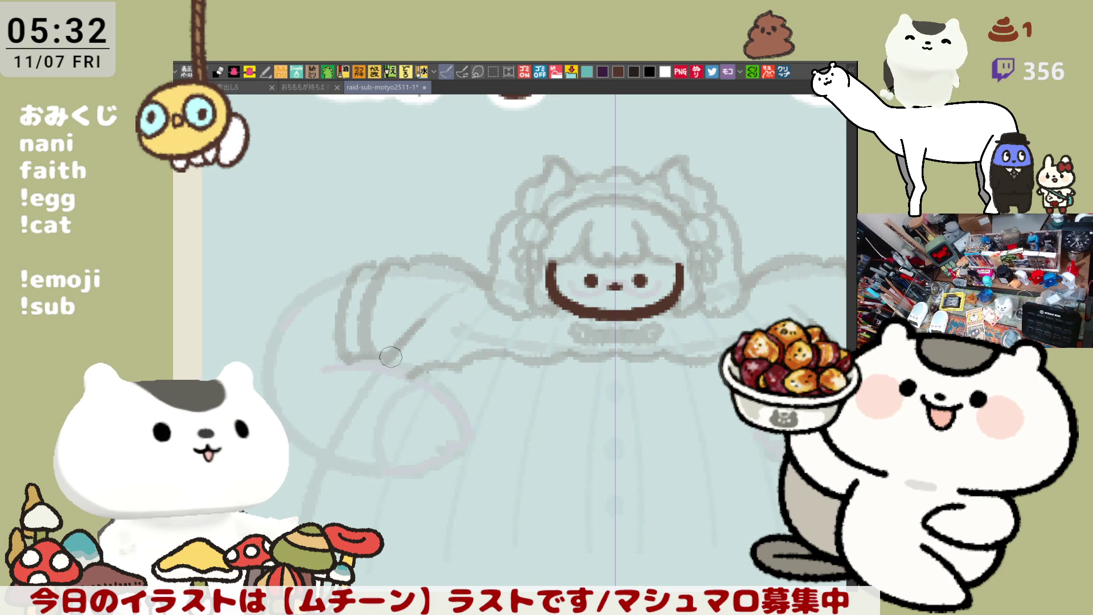
# Step: Redraw the left side curve and the bottom curve of the left sleeve
pyautogui.moveTo(414, 373)
pyautogui.mouseDown()
pyautogui.moveTo(370, 323)
pyautogui.moveTo(430, 367)
pyautogui.moveTo(427, 387)
pyautogui.moveTo(405, 400)
pyautogui.mouseUp()
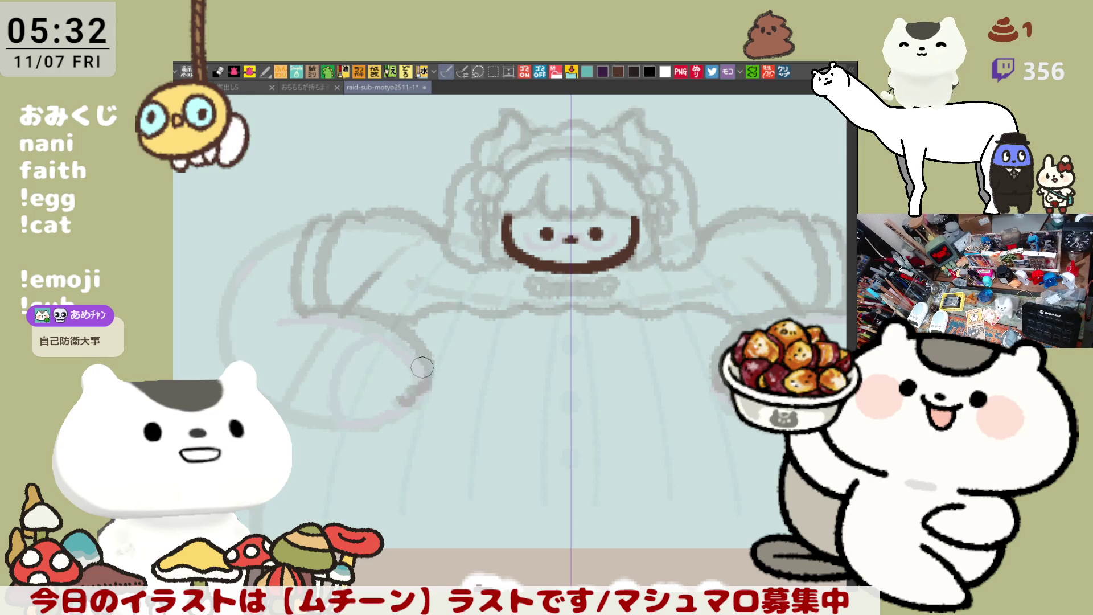
pyautogui.moveTo(253, 265); pyautogui.dragTo(303, 228)
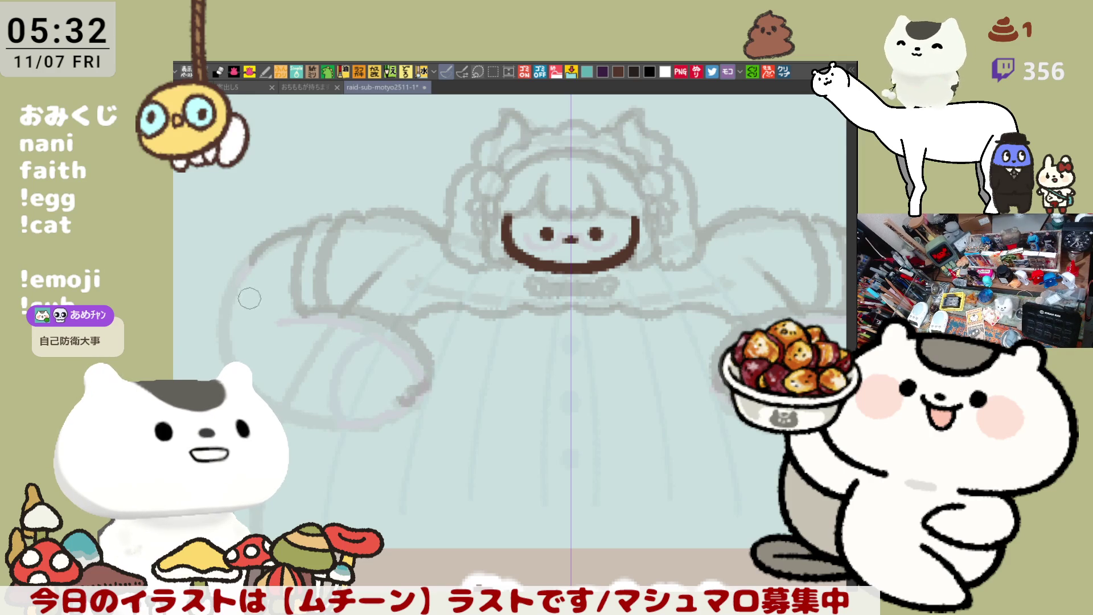
pyautogui.moveTo(253, 253); pyautogui.dragTo(222, 327)
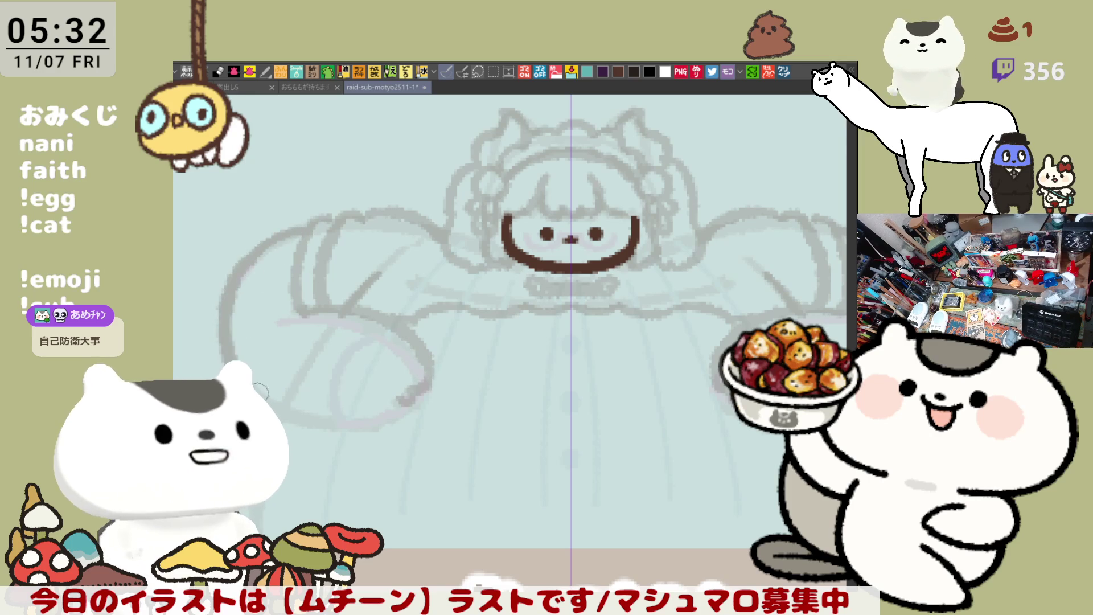
pyautogui.hotkey('ctrl', 'z')
pyautogui.moveTo(262, 242); pyautogui.dragTo(222, 348)
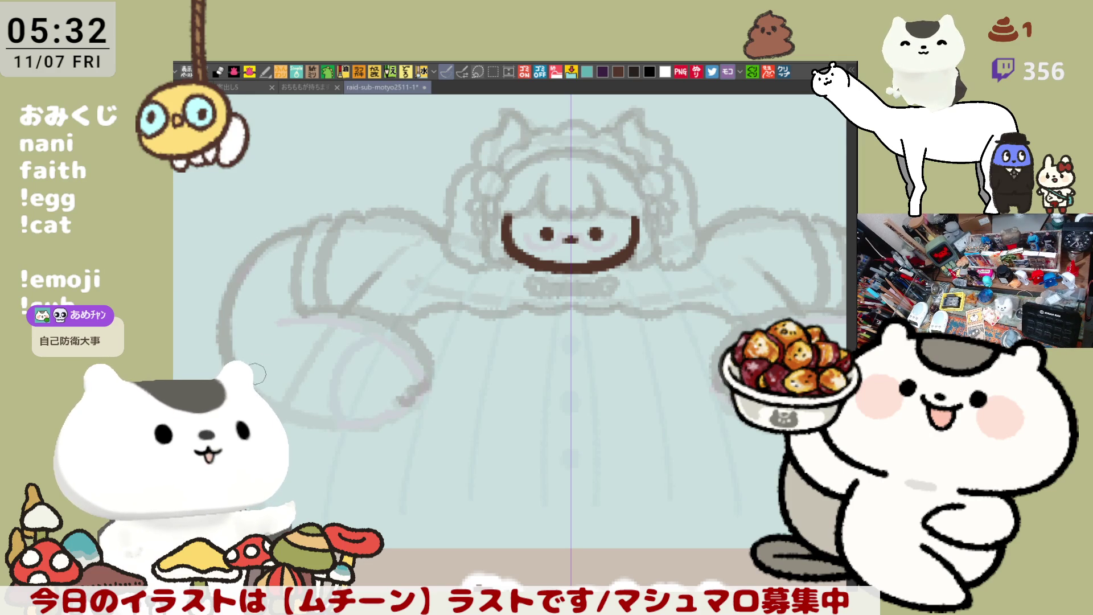
pyautogui.moveTo(330, 424); pyautogui.dragTo(393, 412)
pyautogui.hotkey('ctrl', 'z')
pyautogui.moveTo(330, 424); pyautogui.dragTo(402, 407)
pyautogui.scroll(-2, 524, 312)
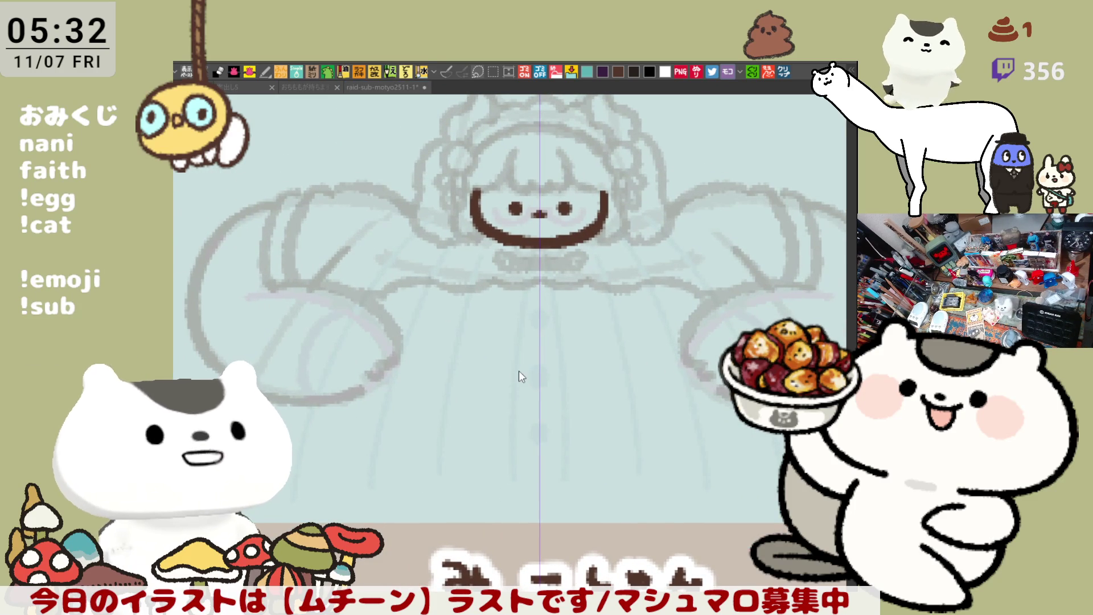
# Step: Sketch a short mirrored waistline across the top of the skirt, discarding a hip-line attempt
pyautogui.click(511, 368)
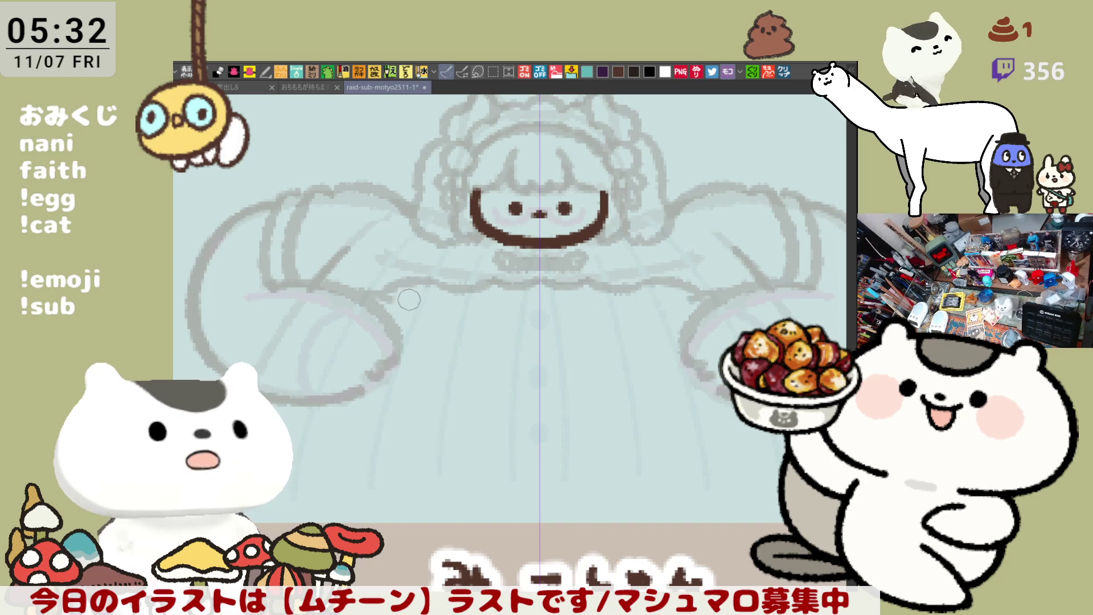
pyautogui.moveTo(387, 301); pyautogui.dragTo(563, 314)
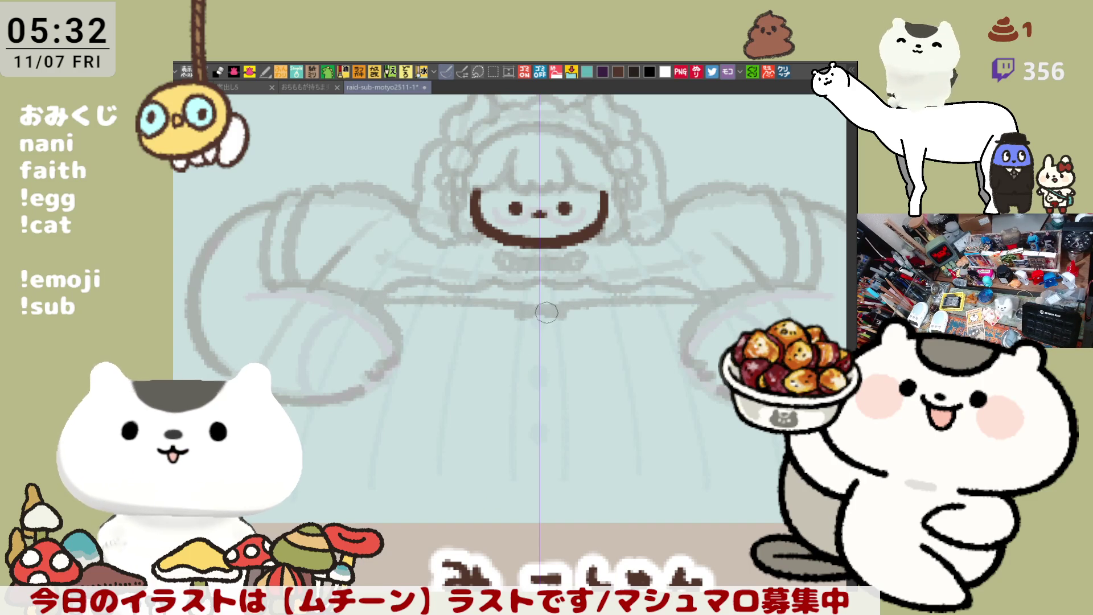
pyautogui.hotkey('ctrl', 'z')
pyautogui.moveTo(380, 301); pyautogui.dragTo(538, 319)
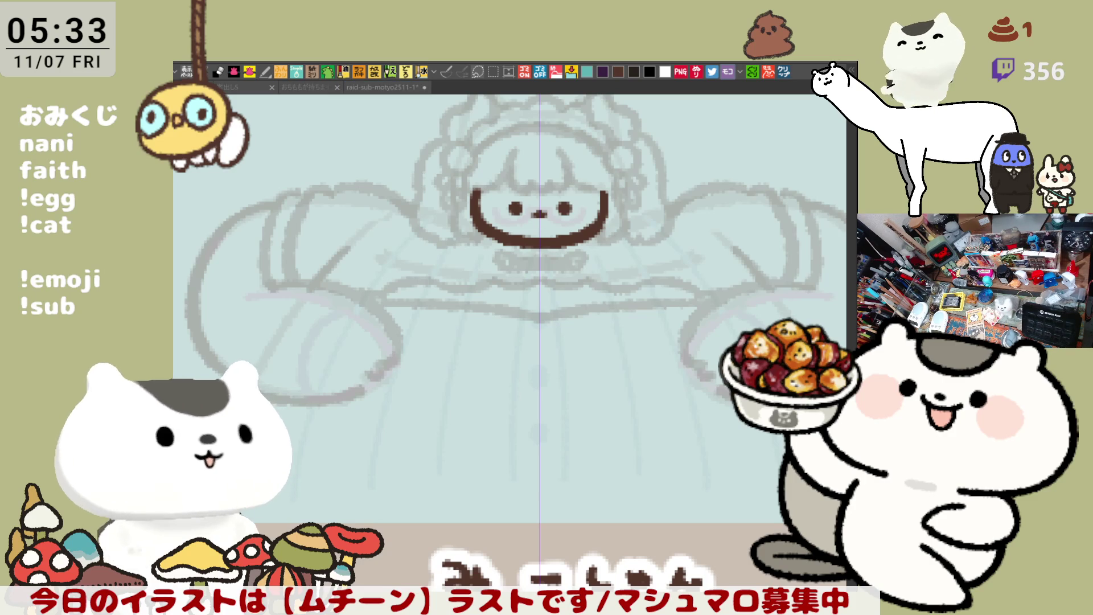
pyautogui.moveTo(248, 388)
pyautogui.mouseDown()
pyautogui.moveTo(308, 385)
pyautogui.moveTo(320, 297)
pyautogui.mouseUp()
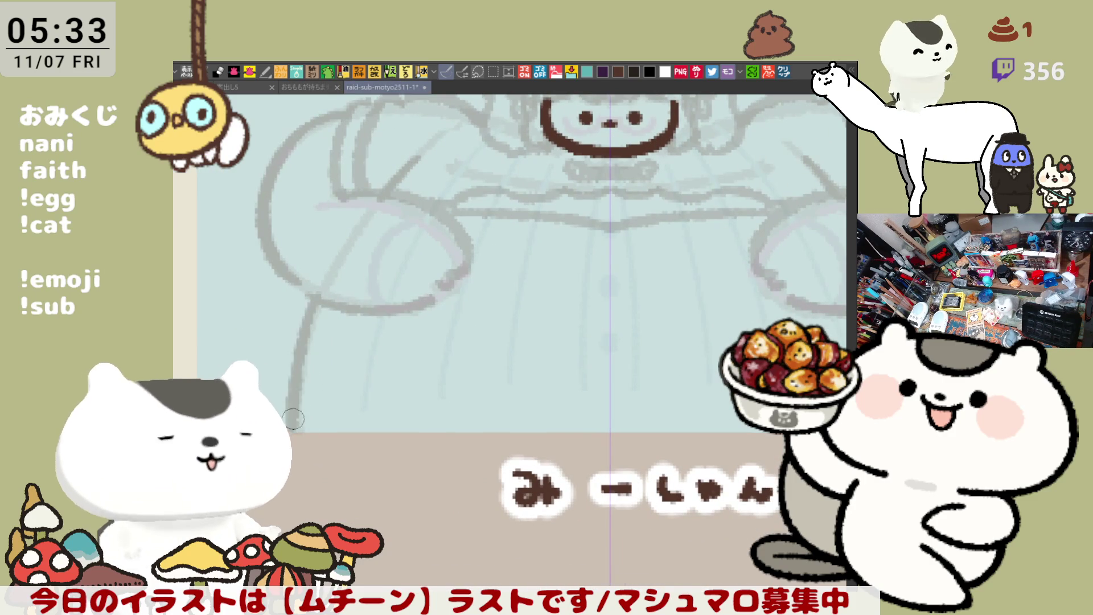
pyautogui.moveTo(320, 310); pyautogui.dragTo(294, 432)
pyautogui.hotkey('ctrl', 'z')
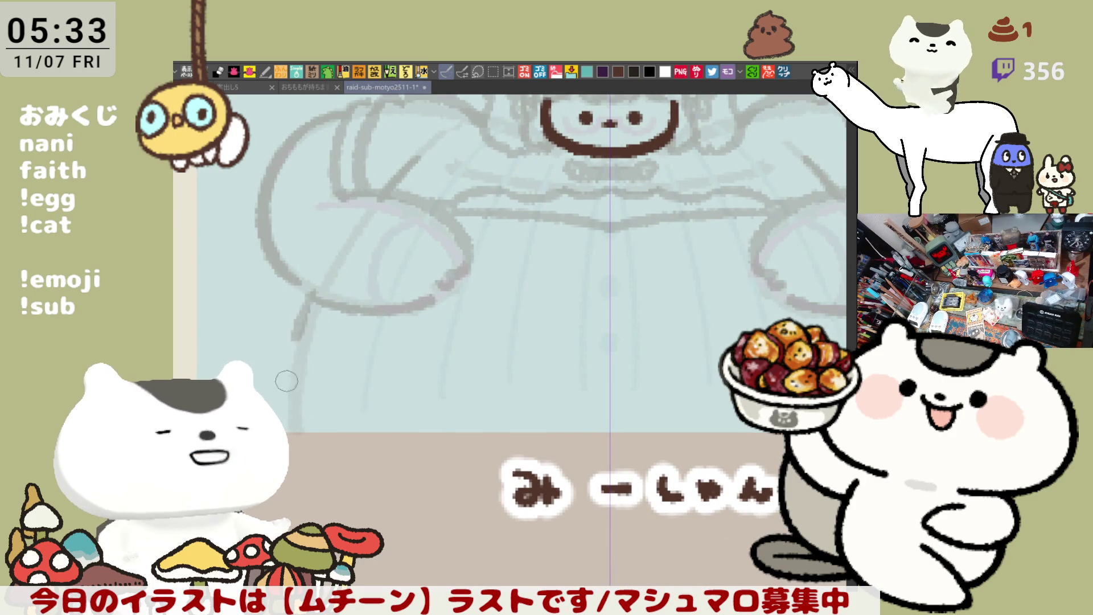
# Step: Draw the long curved strap's two edges diagonally from the chest down to the right hand
pyautogui.moveTo(459, 314)
pyautogui.mouseDown()
pyautogui.moveTo(398, 315)
pyautogui.moveTo(385, 278)
pyautogui.moveTo(451, 271)
pyautogui.mouseUp()
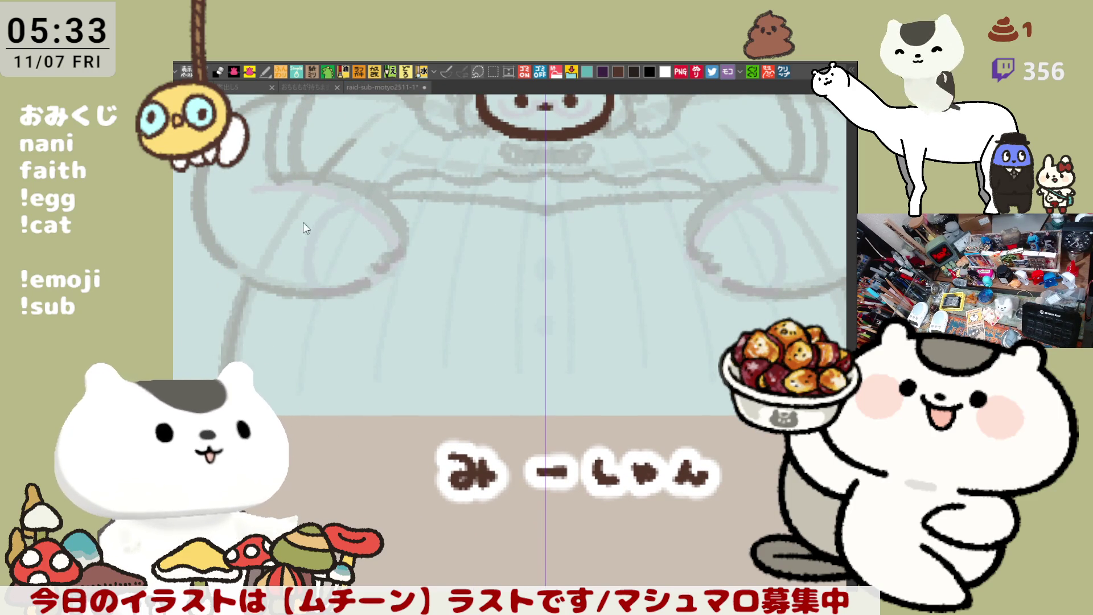
pyautogui.moveTo(654, 279)
pyautogui.mouseDown()
pyautogui.moveTo(586, 302)
pyautogui.moveTo(588, 328)
pyautogui.mouseUp()
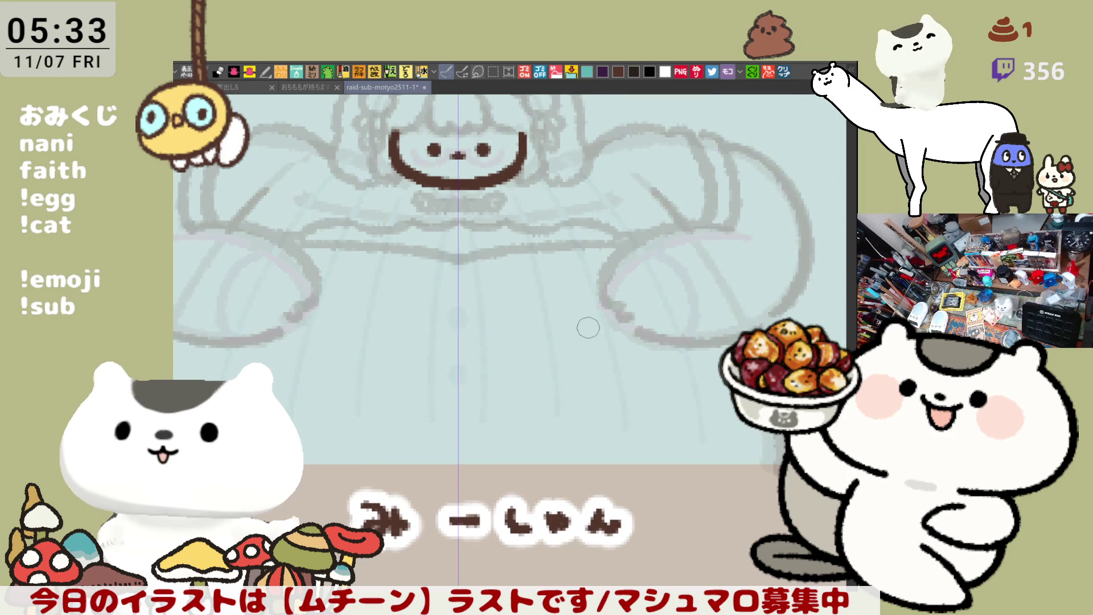
pyautogui.scroll(-1, 588, 328)
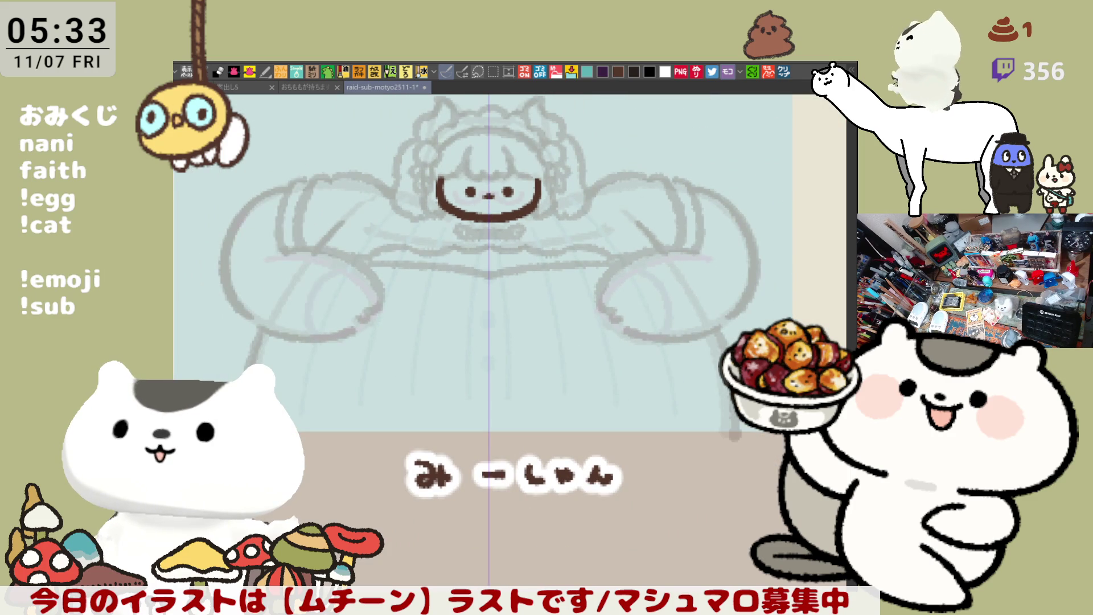
pyautogui.moveTo(356, 373); pyautogui.dragTo(624, 373)
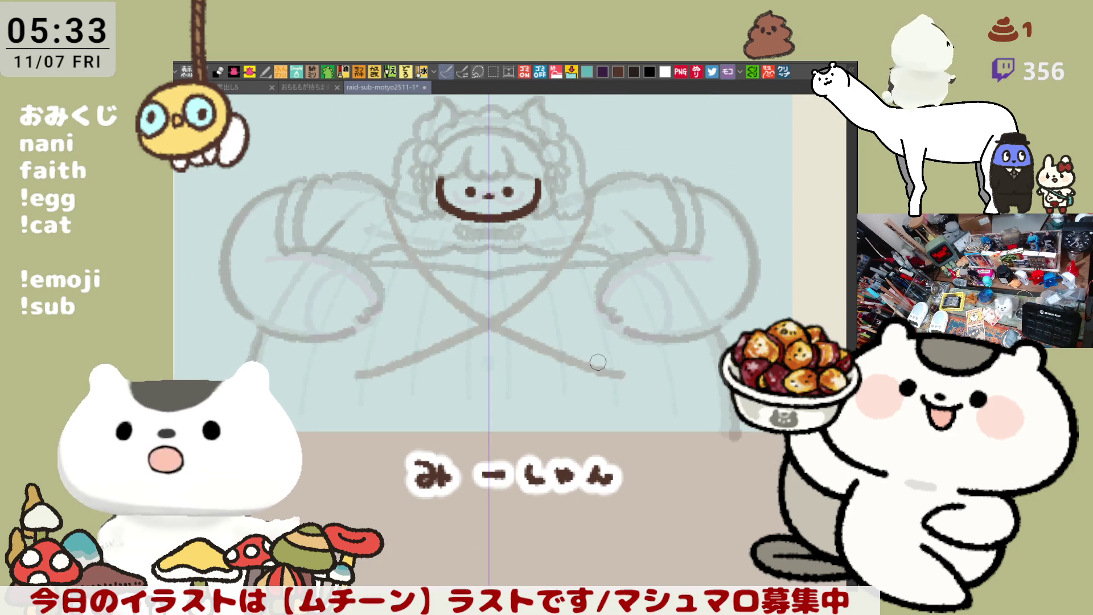
pyautogui.hotkey('ctrl', 'z')
pyautogui.moveTo(392, 196)
pyautogui.mouseDown()
pyautogui.moveTo(461, 313)
pyautogui.moveTo(623, 381)
pyautogui.mouseUp()
pyautogui.hotkey('ctrl', 'z')
pyautogui.moveTo(387, 199)
pyautogui.mouseDown()
pyautogui.moveTo(513, 353)
pyautogui.moveTo(623, 384)
pyautogui.mouseUp()
pyautogui.moveTo(389, 201)
pyautogui.mouseDown()
pyautogui.moveTo(623, 379)
pyautogui.moveTo(637, 377)
pyautogui.mouseUp()
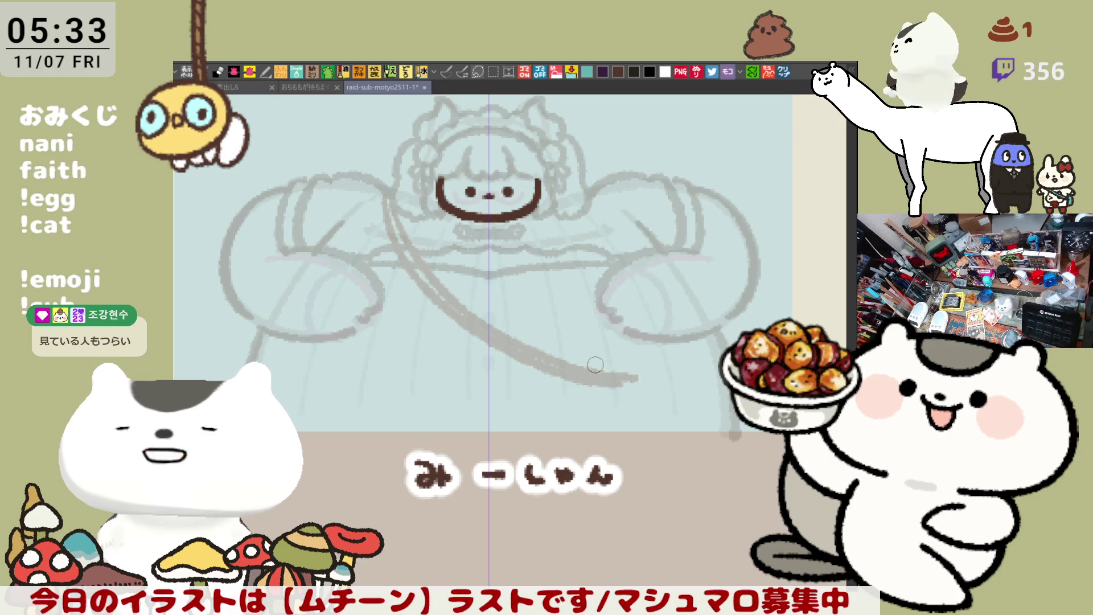
pyautogui.hotkey('ctrl', 'z')
pyautogui.moveTo(393, 227)
pyautogui.mouseDown()
pyautogui.moveTo(407, 250)
pyautogui.moveTo(622, 377)
pyautogui.mouseUp()
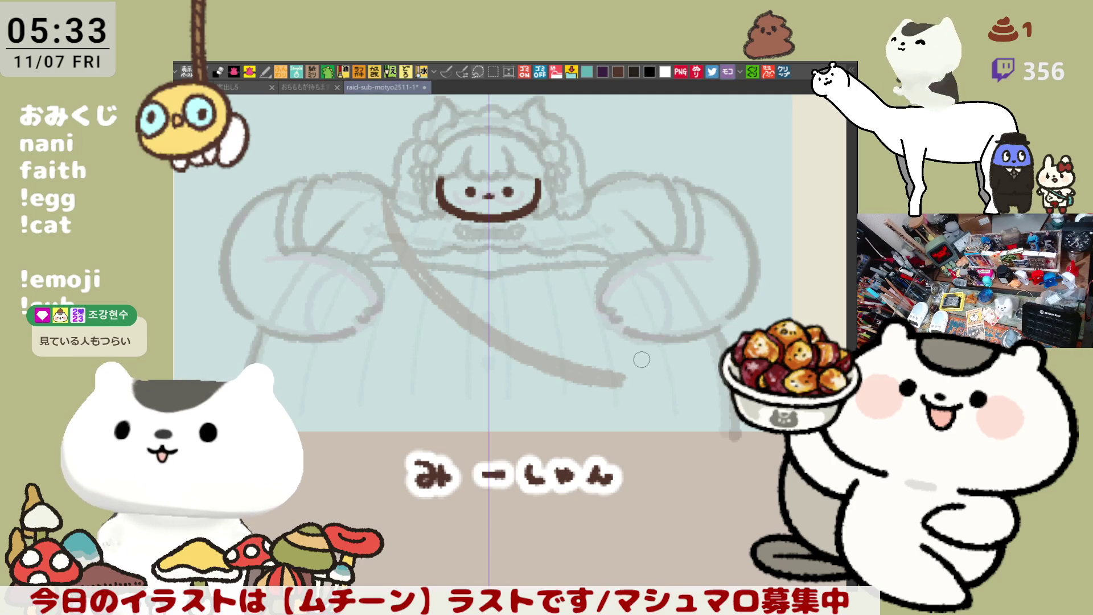
pyautogui.moveTo(647, 378)
pyautogui.mouseDown()
pyautogui.moveTo(588, 370)
pyautogui.moveTo(619, 369)
pyautogui.mouseUp()
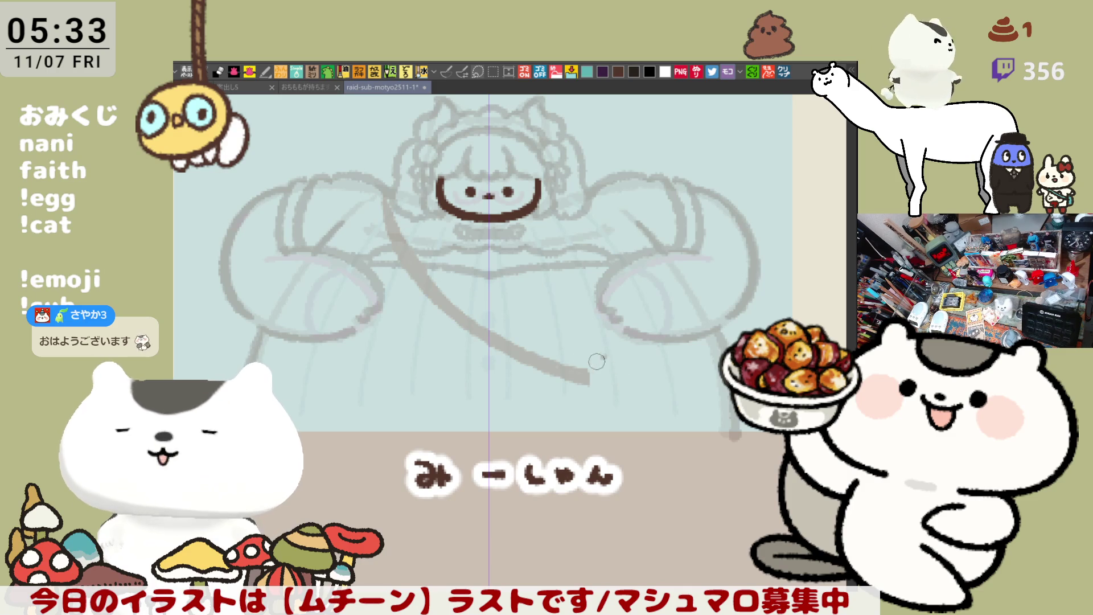
# Step: Sketch the small bear head with an ear bump at the strap's end by the right hand
pyautogui.moveTo(600, 357); pyautogui.dragTo(624, 391)
pyautogui.hotkey('ctrl', 'z')
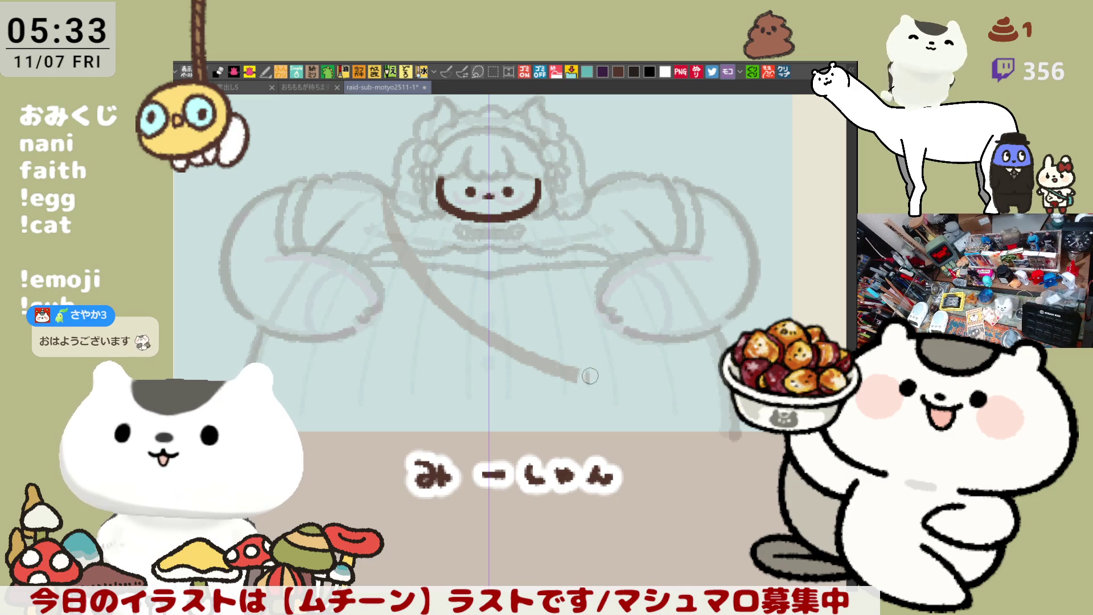
pyautogui.moveTo(592, 352); pyautogui.dragTo(599, 402)
pyautogui.hotkey('ctrl', 'z')
pyautogui.moveTo(591, 351); pyautogui.dragTo(599, 401)
pyautogui.moveTo(608, 347)
pyautogui.mouseDown()
pyautogui.moveTo(644, 356)
pyautogui.moveTo(629, 404)
pyautogui.mouseUp()
pyautogui.hotkey('ctrl', 'z')
pyautogui.moveTo(619, 346); pyautogui.dragTo(626, 405)
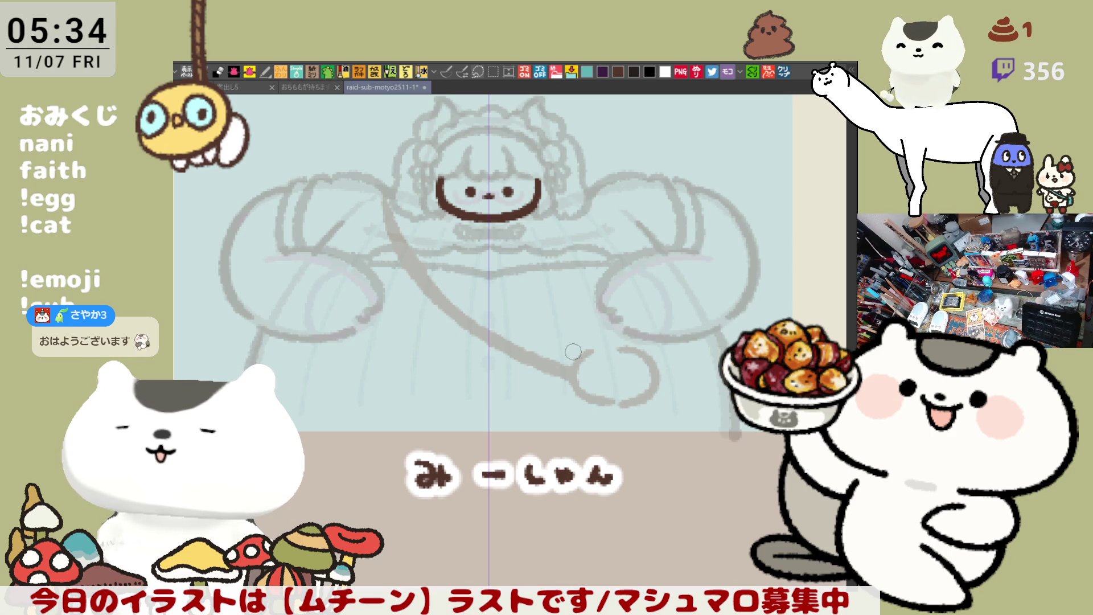
pyautogui.moveTo(572, 364); pyautogui.dragTo(595, 355)
pyautogui.hotkey('ctrl', 'z')
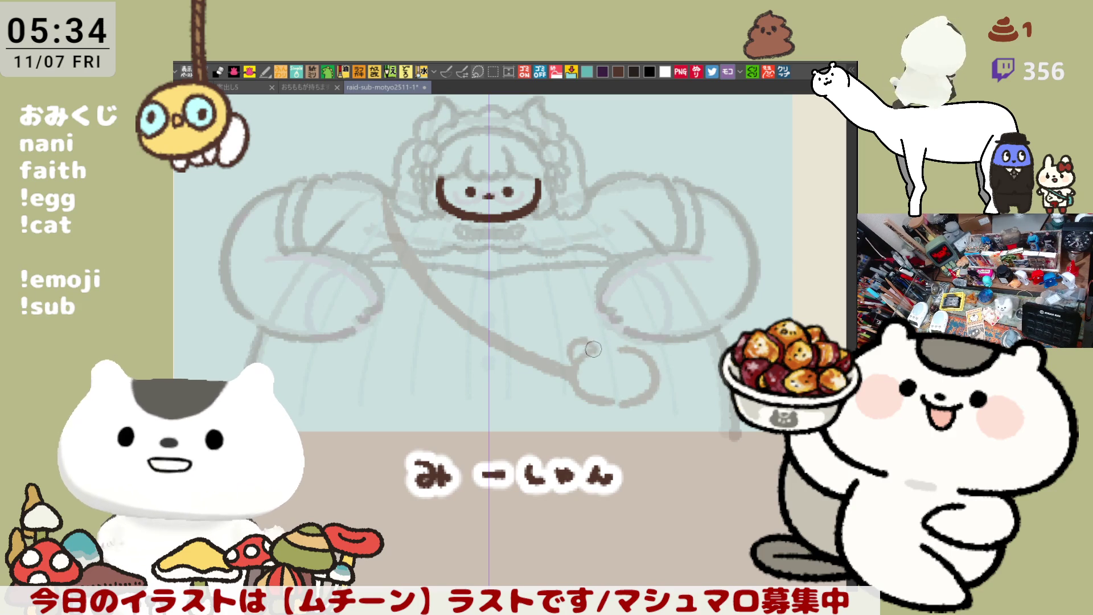
pyautogui.moveTo(595, 350); pyautogui.dragTo(643, 347)
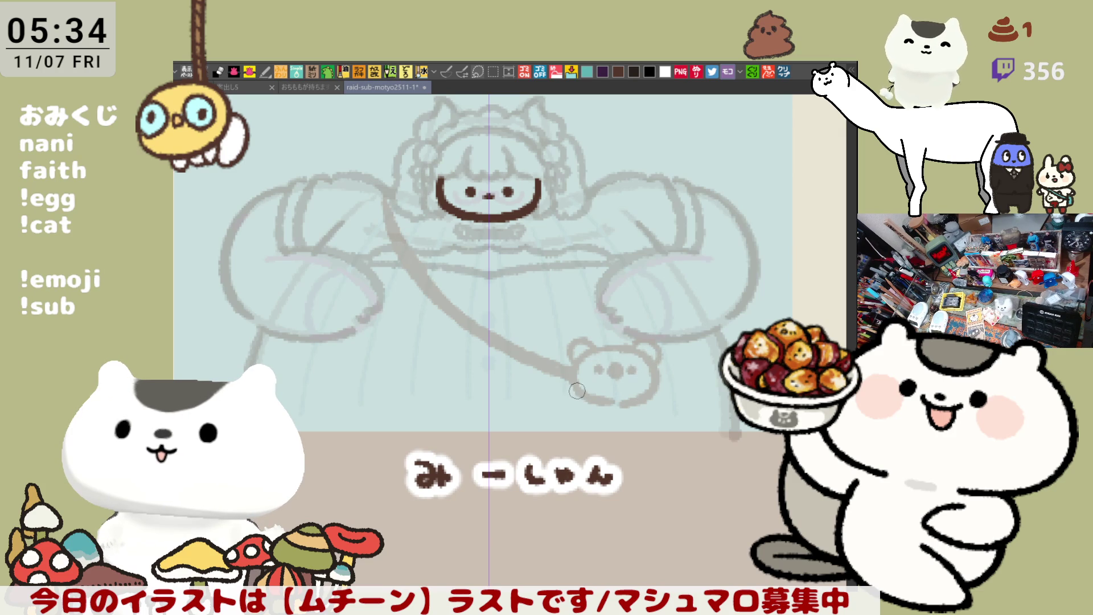
# Step: Outline the bear charm's lower-left and lower-right sides, upper-left ear and rounded bottom edge
pyautogui.moveTo(566, 395); pyautogui.dragTo(590, 409)
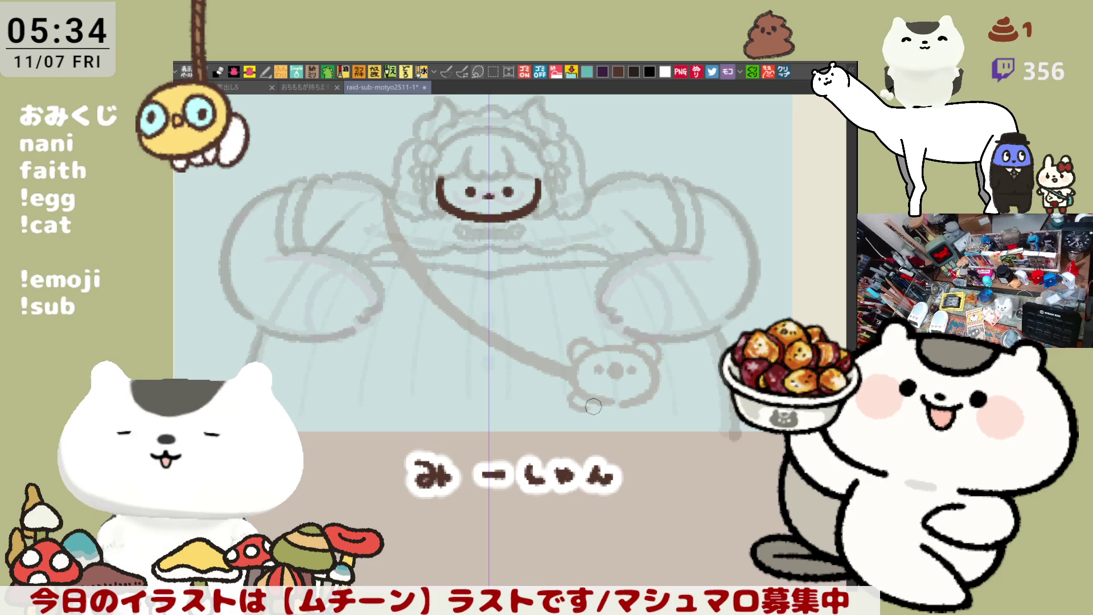
pyautogui.moveTo(647, 398); pyautogui.dragTo(636, 409)
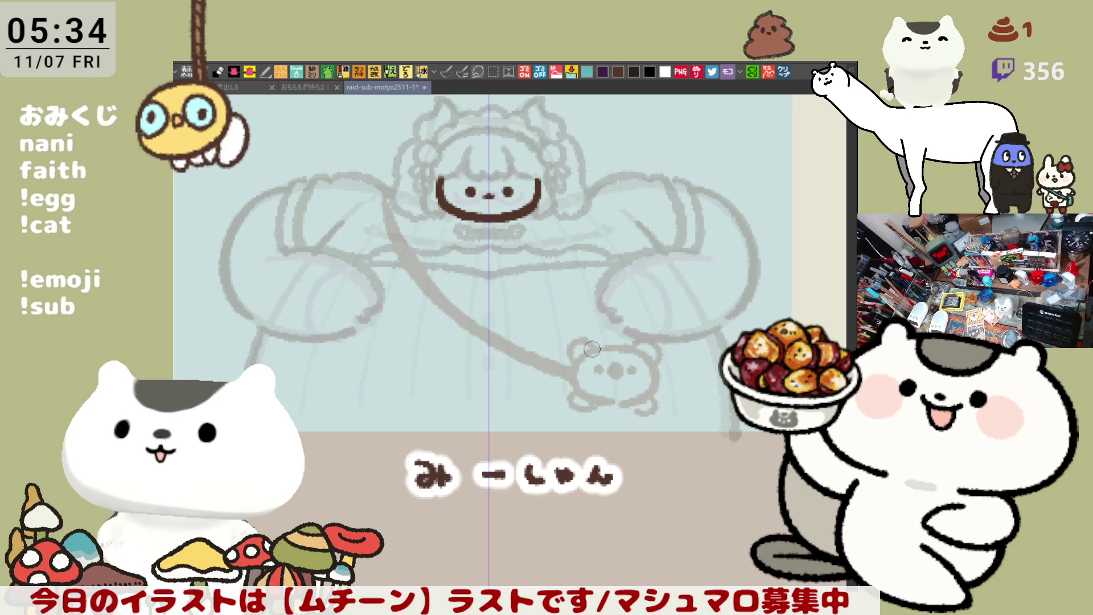
pyautogui.moveTo(565, 365); pyautogui.dragTo(597, 347)
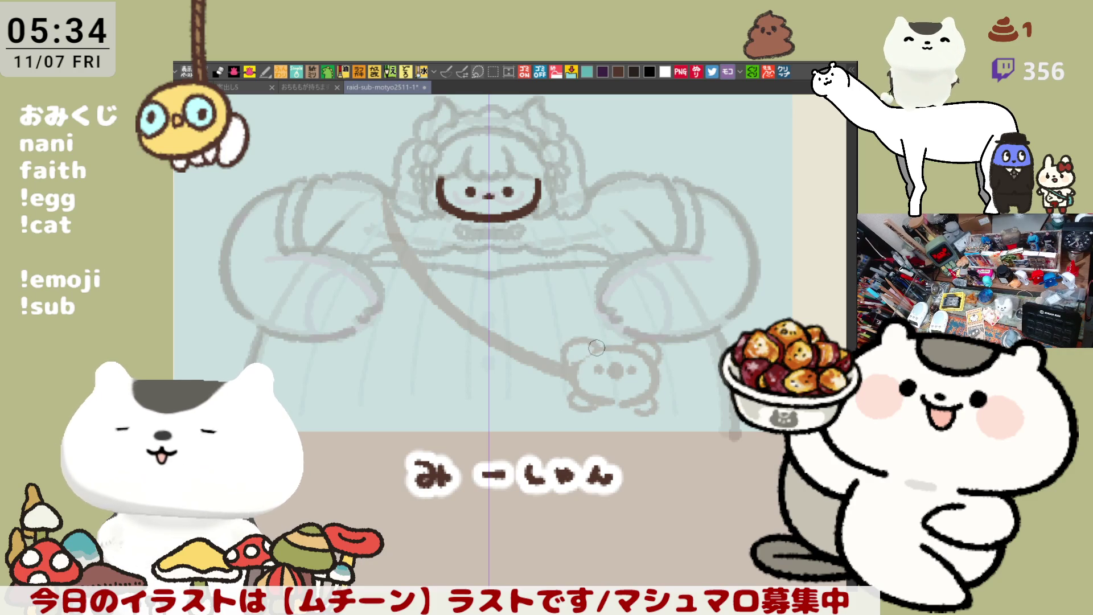
pyautogui.hotkey('ctrl', 'z')
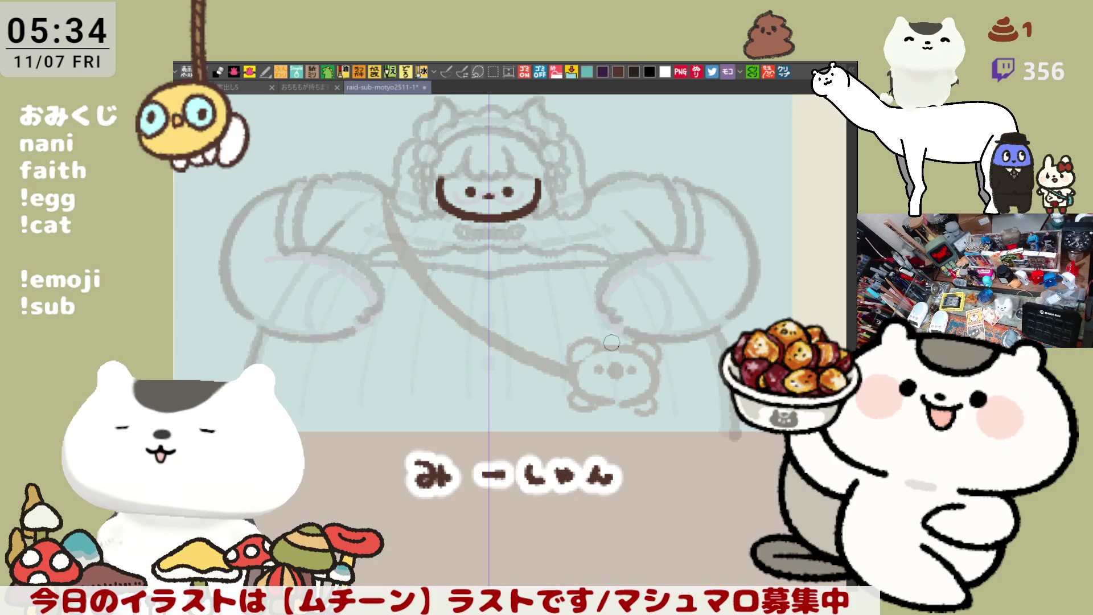
pyautogui.moveTo(571, 359); pyautogui.dragTo(599, 343)
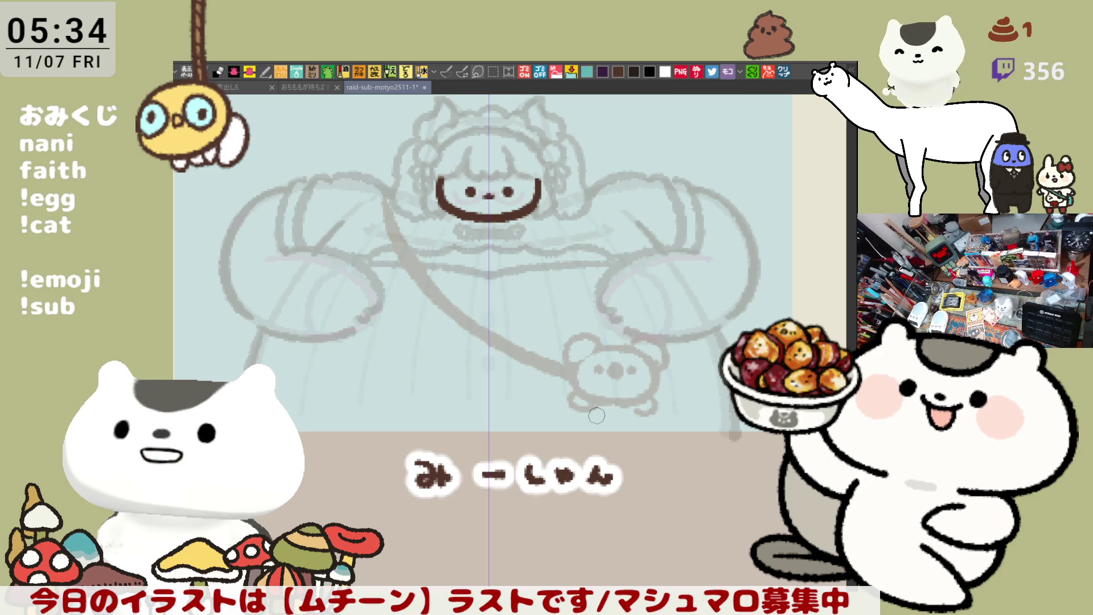
pyautogui.moveTo(593, 419); pyautogui.dragTo(649, 403)
pyautogui.hotkey('ctrl', 'z')
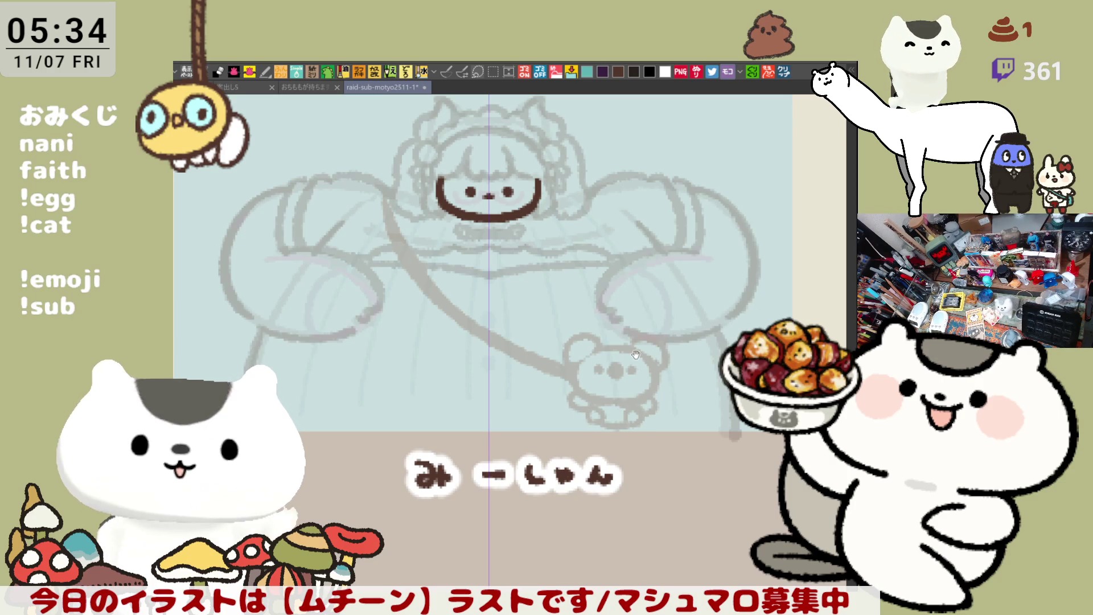
pyautogui.scroll(-3, 636, 354)
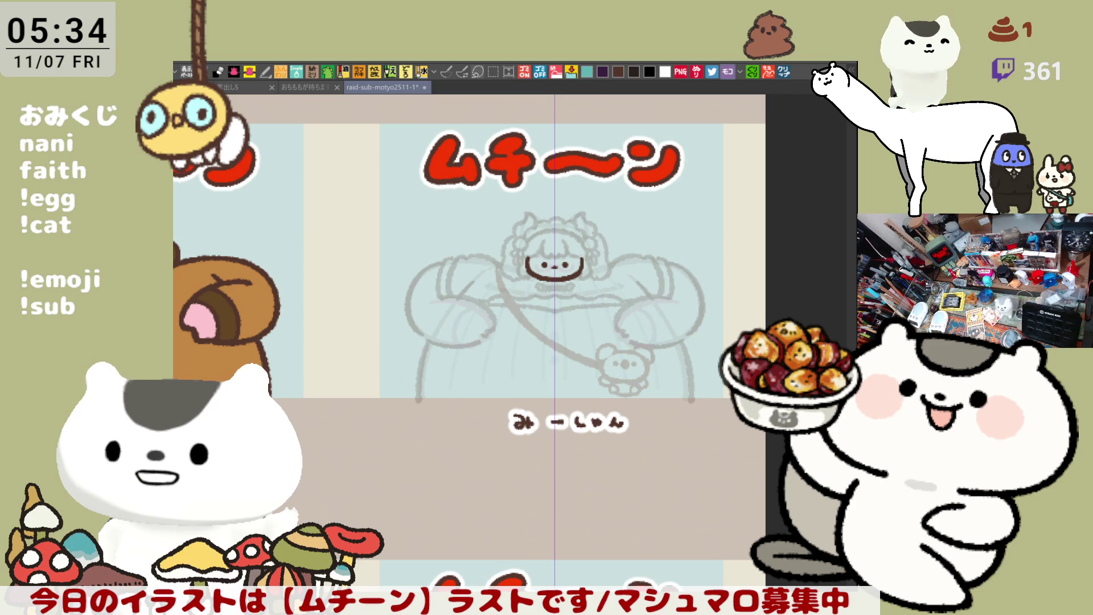
# Step: Rectangle-select the character sketch and name label, move them up about 20 px, then deselect
pyautogui.press('m')
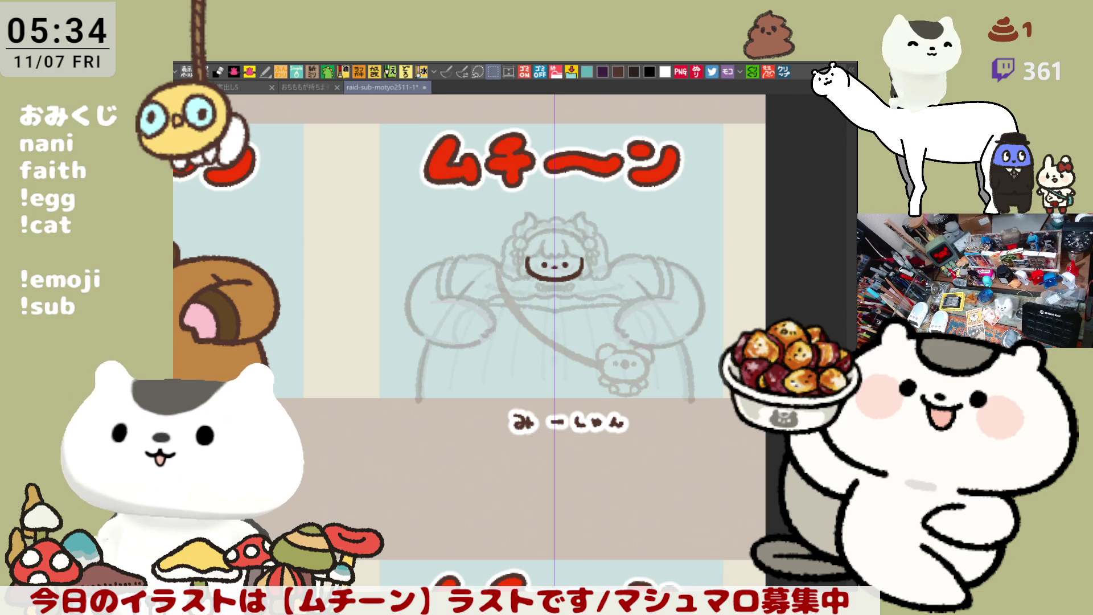
pyautogui.moveTo(781, 483); pyautogui.dragTo(360, 200)
pyautogui.click(611, 502)
pyautogui.moveTo(597, 427); pyautogui.dragTo(598, 416)
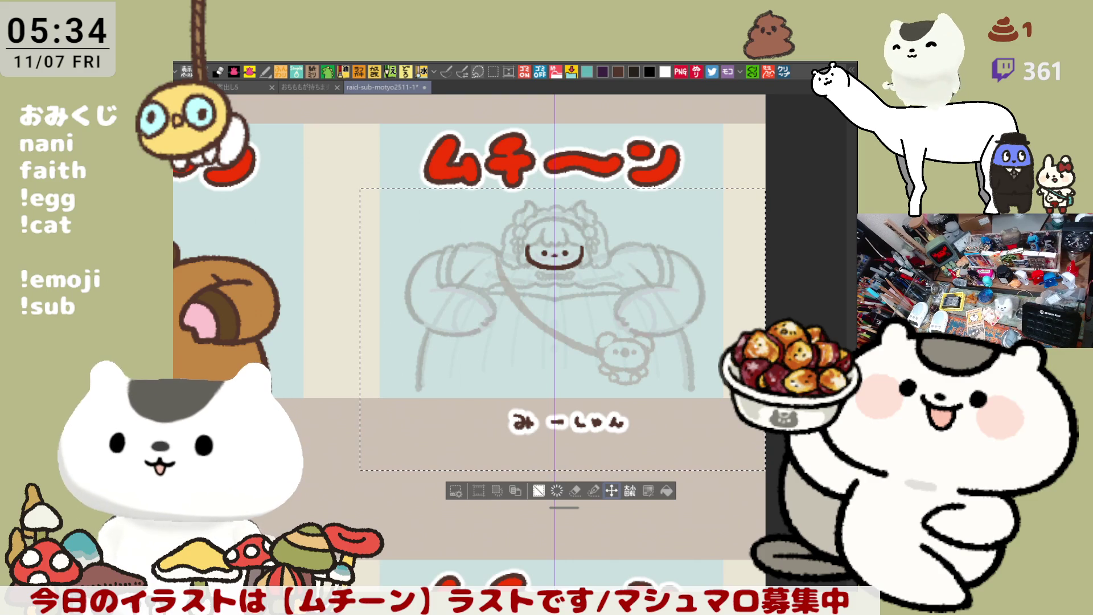
pyautogui.hotkey('ctrl', 'd')
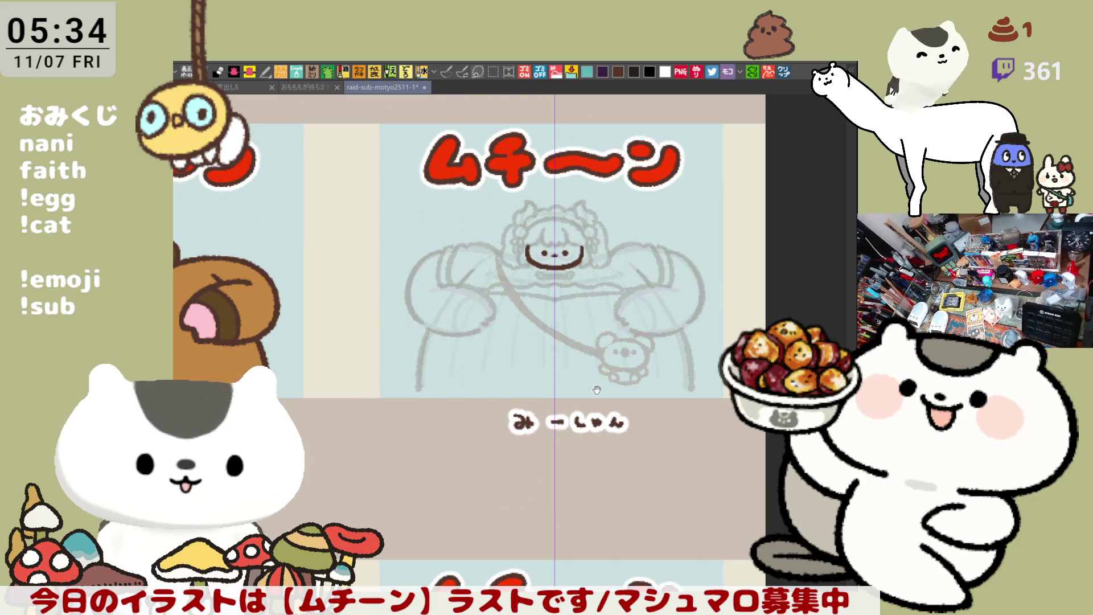
# Step: Reframe the view to show the whole character panel and the ムチーン title
pyautogui.moveTo(595, 387); pyautogui.dragTo(627, 447)
pyautogui.scroll(4, 640, 462)
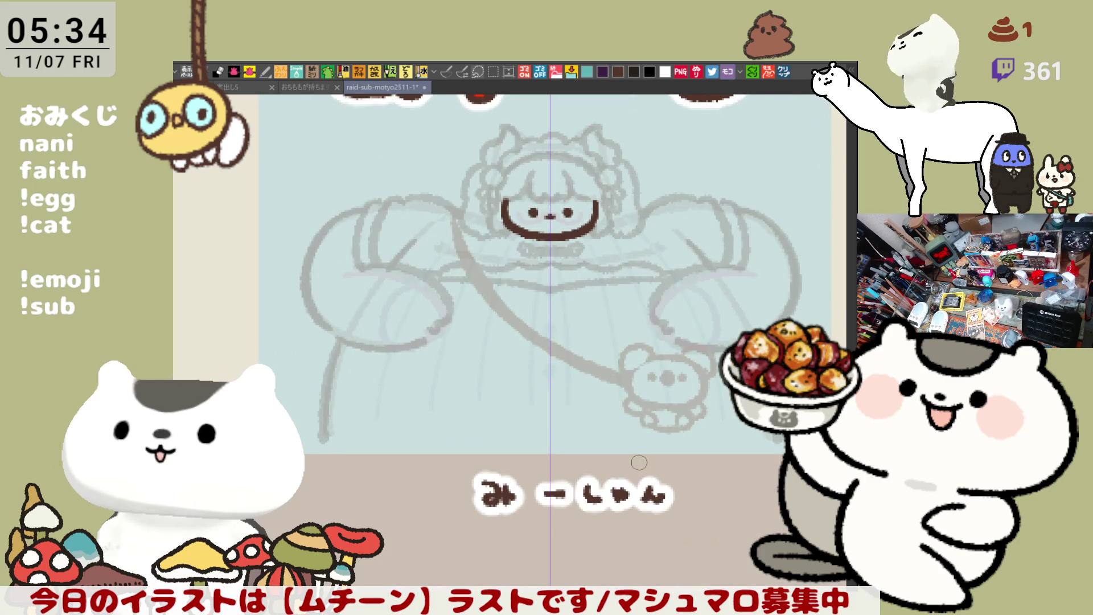
pyautogui.scroll(-1, 639, 463)
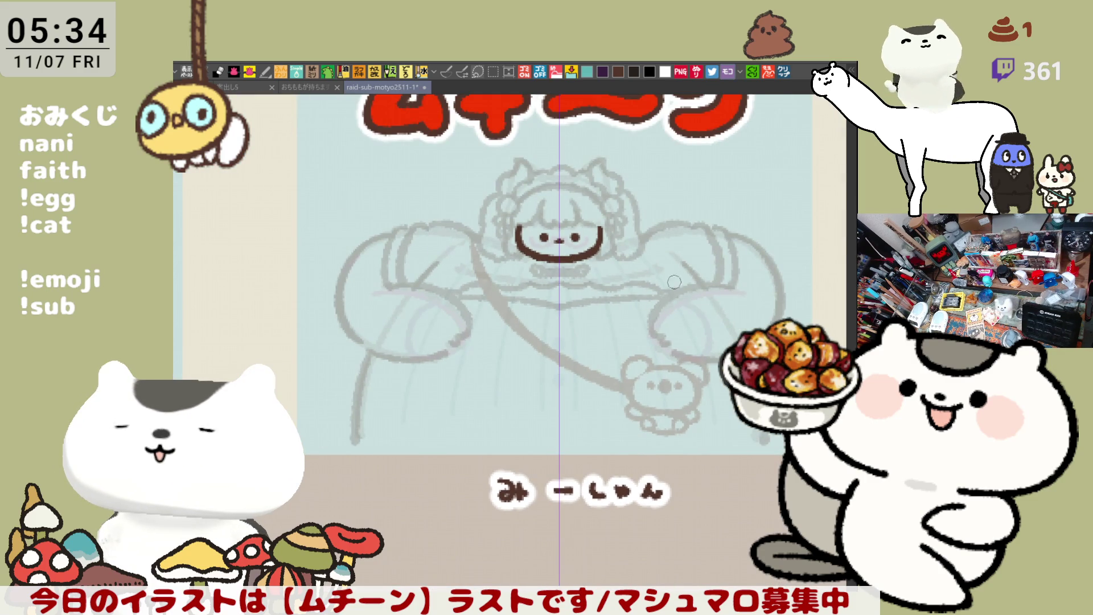
pyautogui.moveTo(659, 289); pyautogui.dragTo(610, 326)
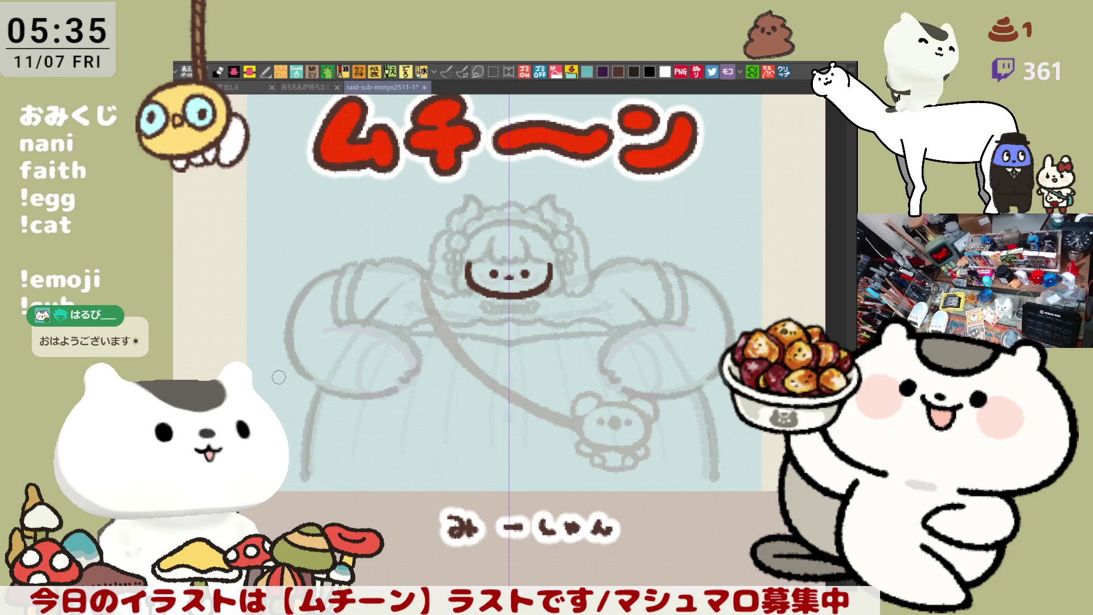
pyautogui.click(449, 70)
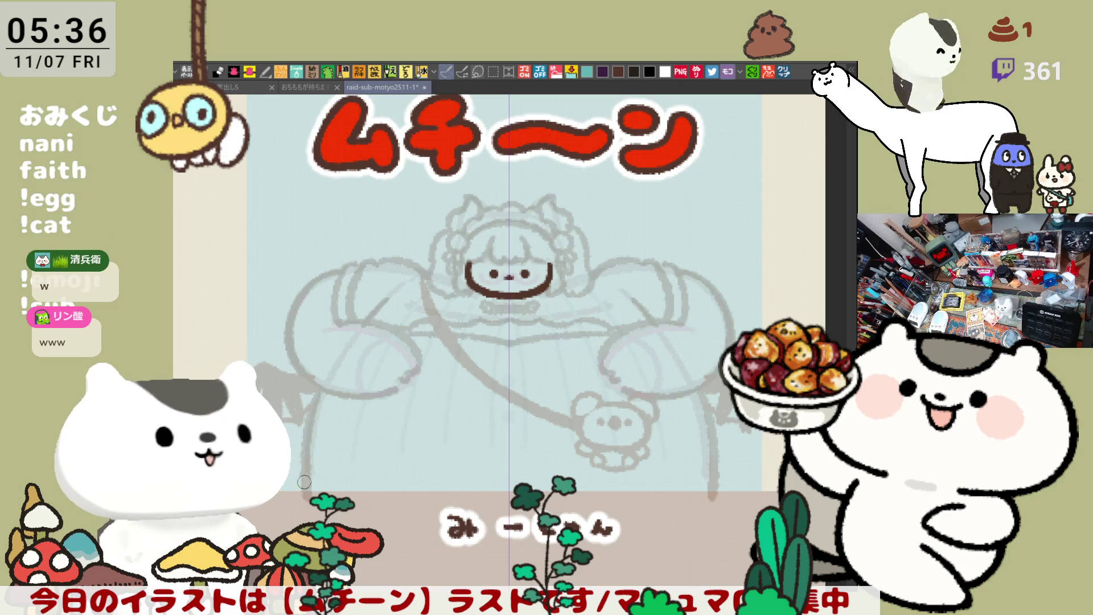
pyautogui.hotkey('ctrl', 'z')
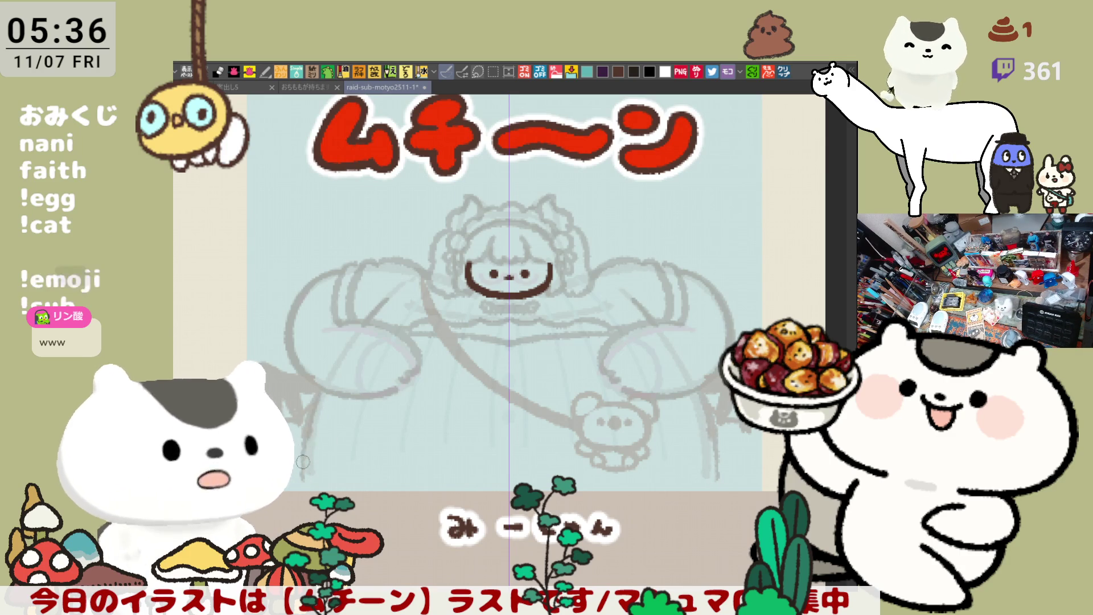
pyautogui.hotkey('ctrl', 'y')
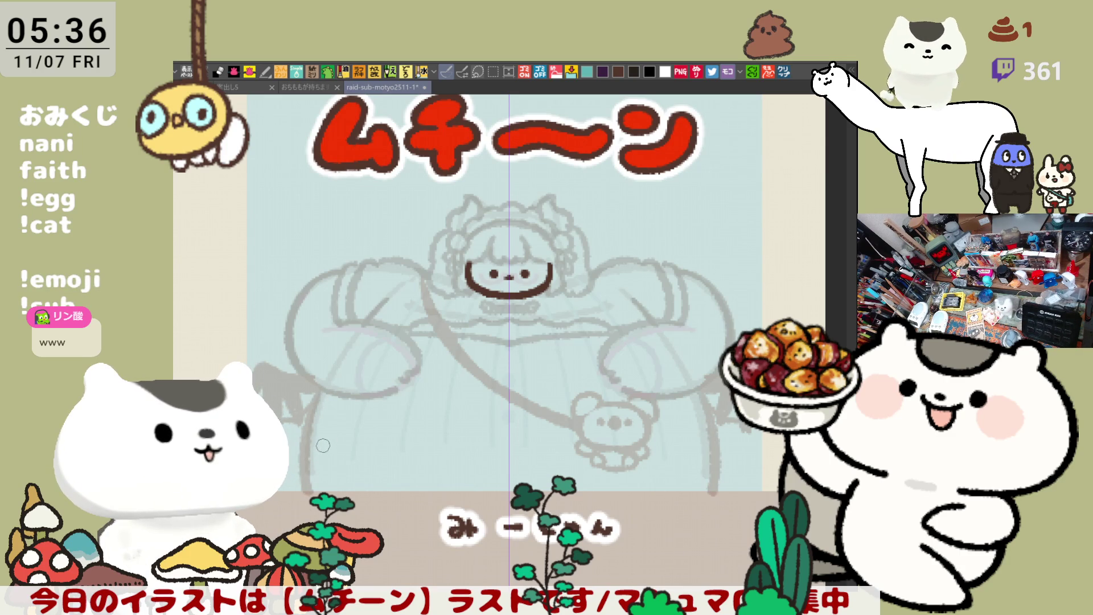
pyautogui.moveTo(579, 462); pyautogui.dragTo(487, 453)
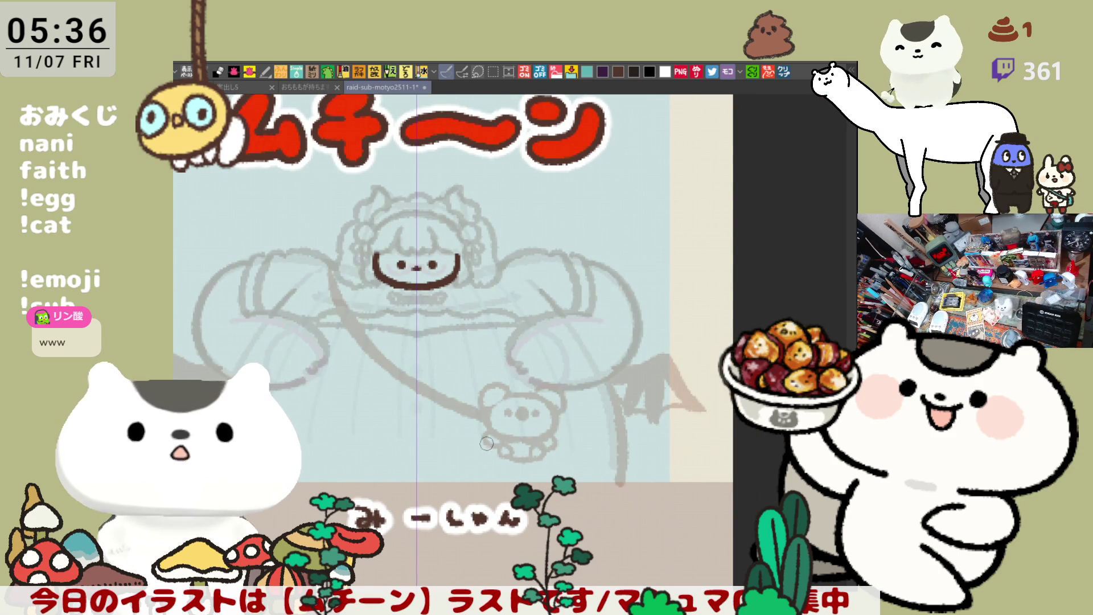
pyautogui.moveTo(654, 449); pyautogui.dragTo(619, 445)
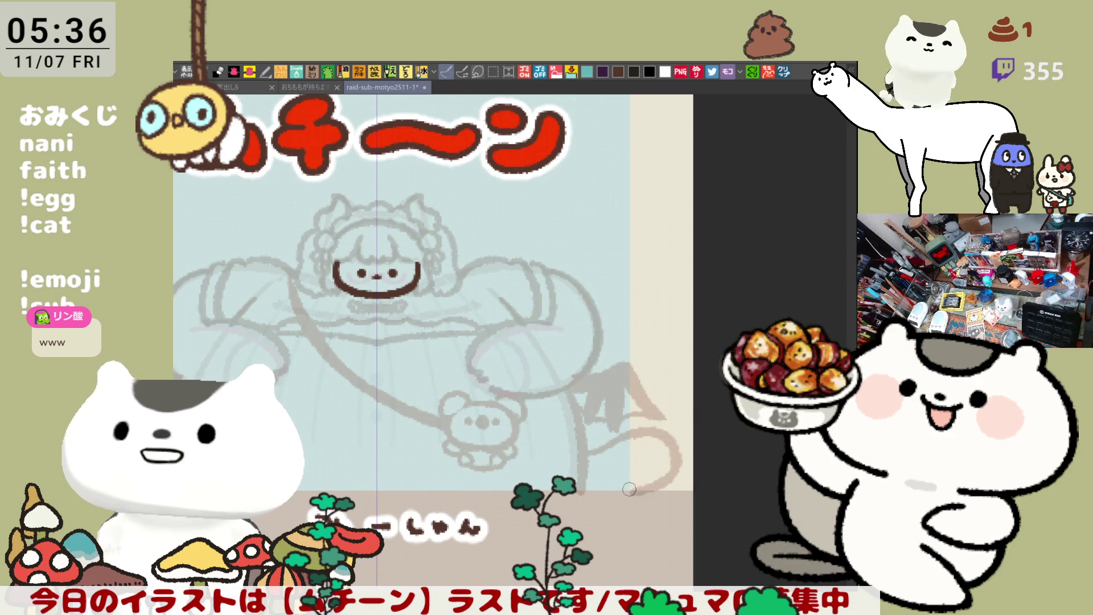
pyautogui.press('e')
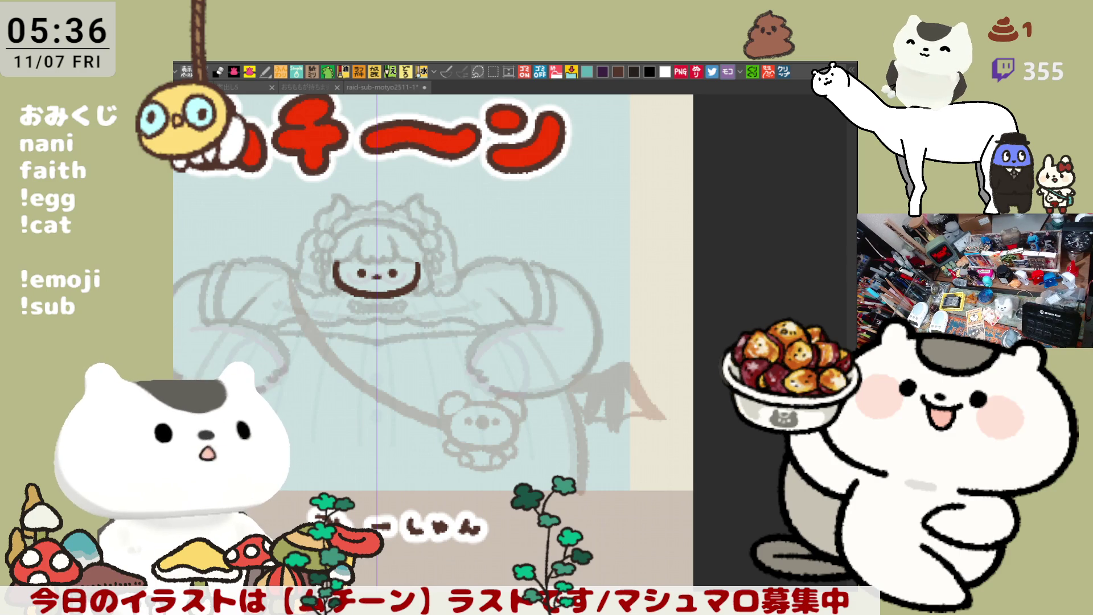
pyautogui.click(424, 287)
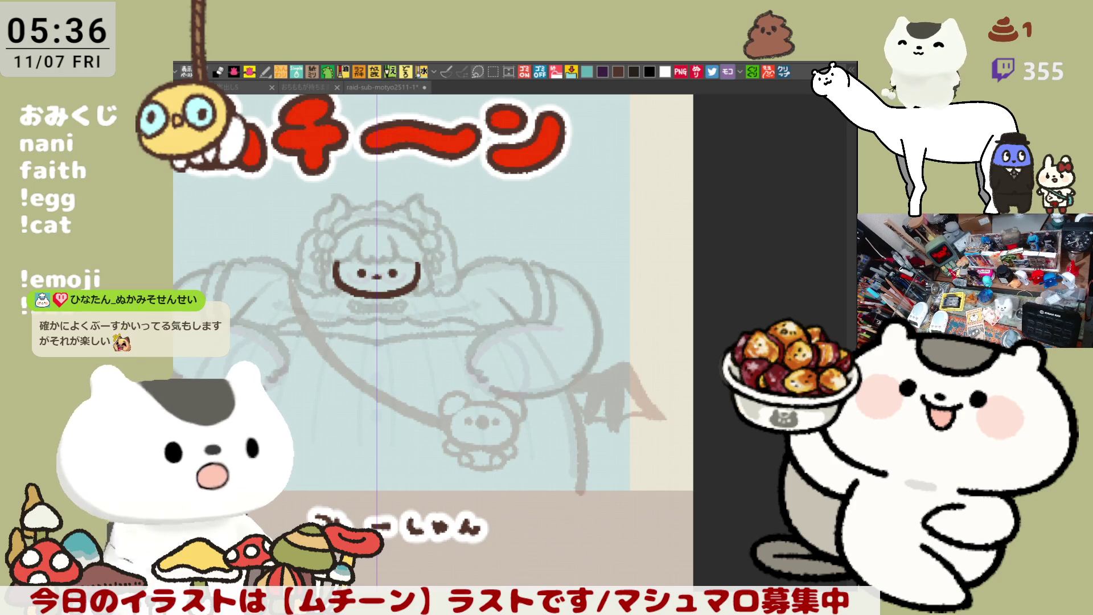
pyautogui.moveTo(489, 254); pyautogui.dragTo(529, 330)
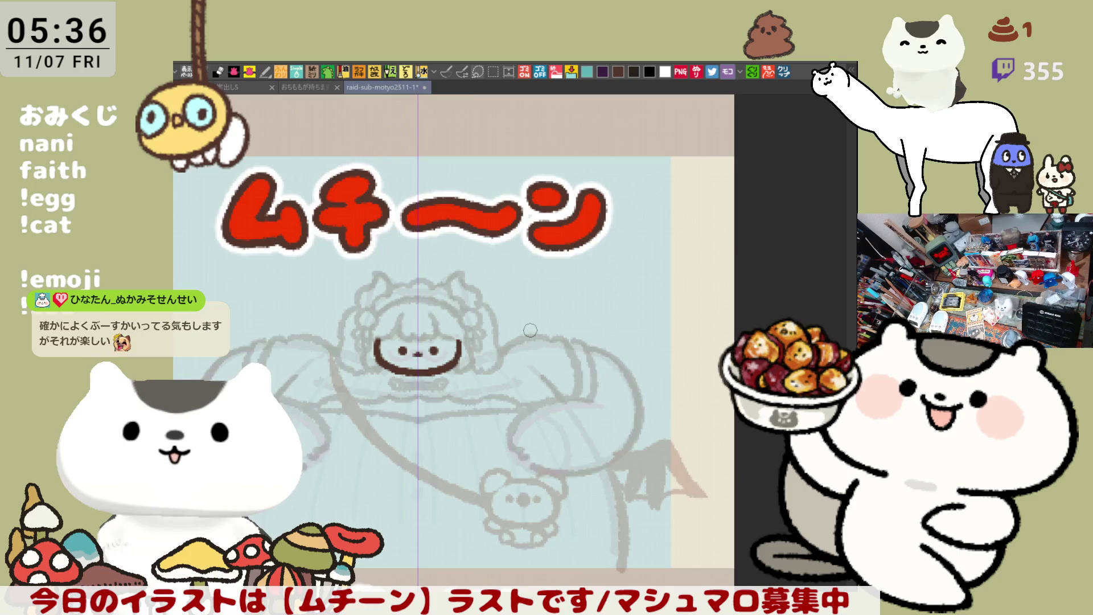
# Step: Ink the hooked bangs across the forehead in dark brown, retrying the right strand
pyautogui.scroll(2, 530, 330)
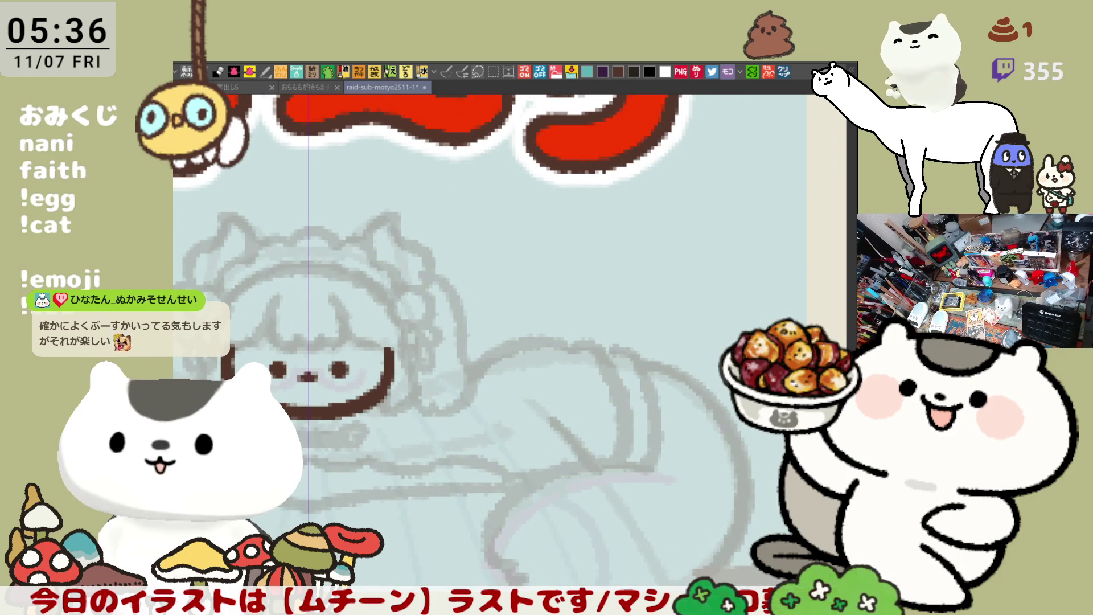
pyautogui.moveTo(419, 359); pyautogui.dragTo(579, 342)
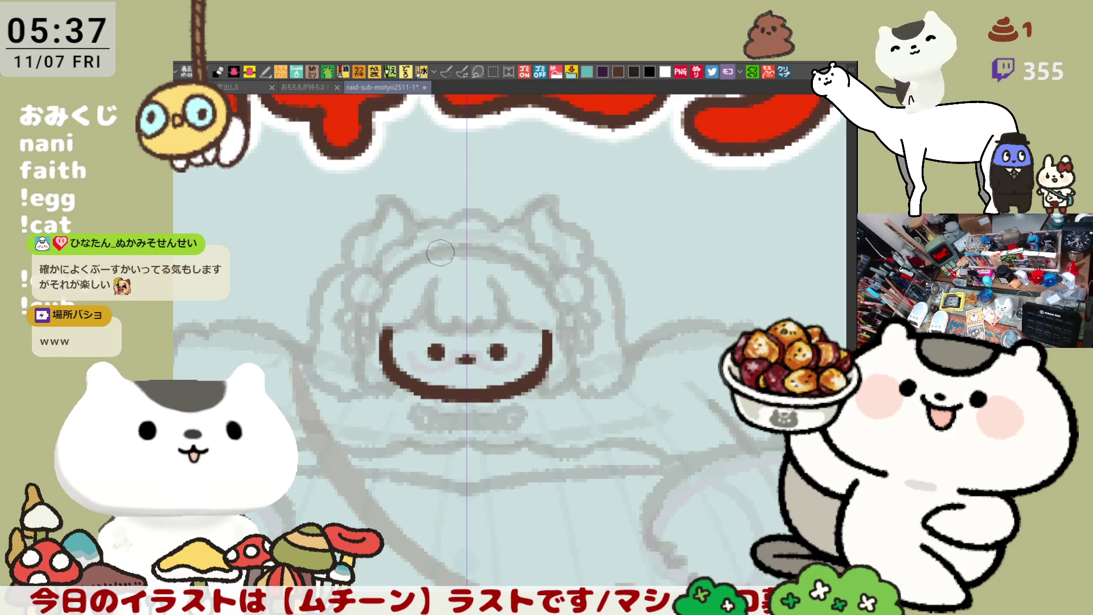
pyautogui.moveTo(437, 265)
pyautogui.mouseDown()
pyautogui.moveTo(462, 317)
pyautogui.moveTo(440, 292)
pyautogui.moveTo(450, 333)
pyautogui.moveTo(474, 321)
pyautogui.mouseUp()
pyautogui.hotkey('ctrl', 'z')
pyautogui.hotkey('ctrl', 'z')
pyautogui.moveTo(432, 268)
pyautogui.mouseDown()
pyautogui.moveTo(470, 328)
pyautogui.moveTo(504, 302)
pyautogui.mouseUp()
pyautogui.hotkey('ctrl', 'z')
pyautogui.moveTo(433, 284)
pyautogui.mouseDown()
pyautogui.moveTo(458, 329)
pyautogui.moveTo(504, 316)
pyautogui.moveTo(500, 279)
pyautogui.mouseUp()
pyautogui.hotkey('ctrl', 'z')
pyautogui.moveTo(489, 320); pyautogui.dragTo(502, 279)
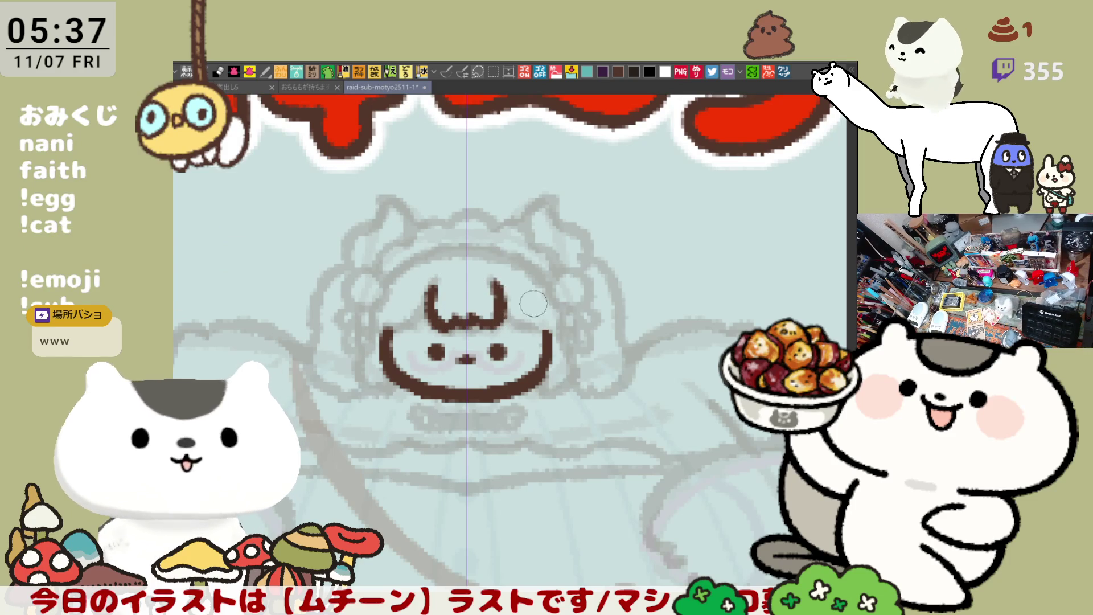
pyautogui.hotkey('ctrl', 'z')
pyautogui.moveTo(489, 321); pyautogui.dragTo(502, 273)
pyautogui.hotkey('ctrl', 'z')
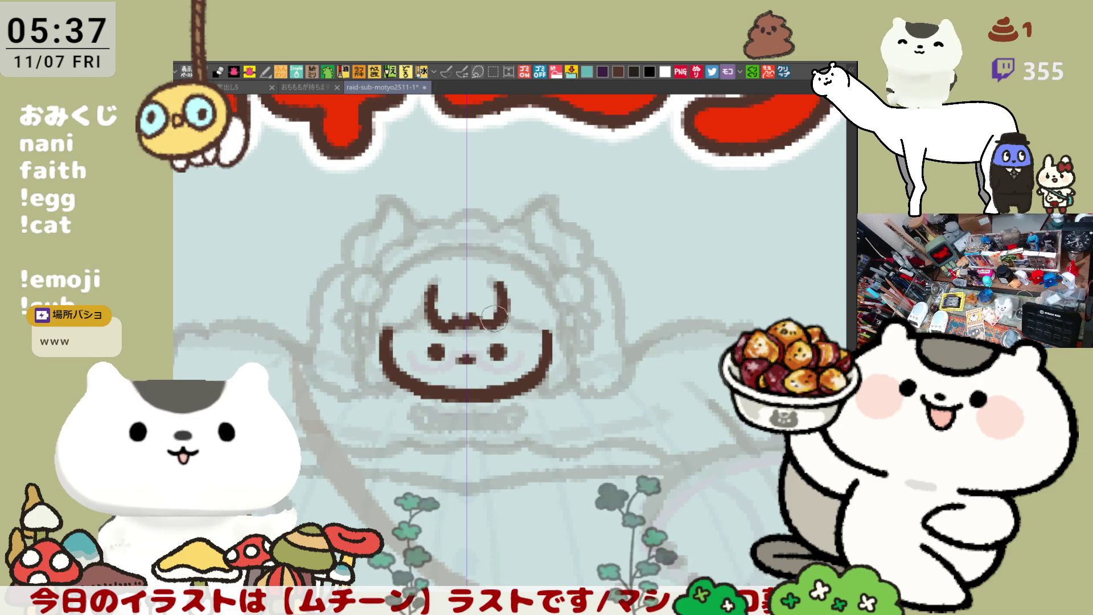
pyautogui.moveTo(494, 321); pyautogui.dragTo(491, 281)
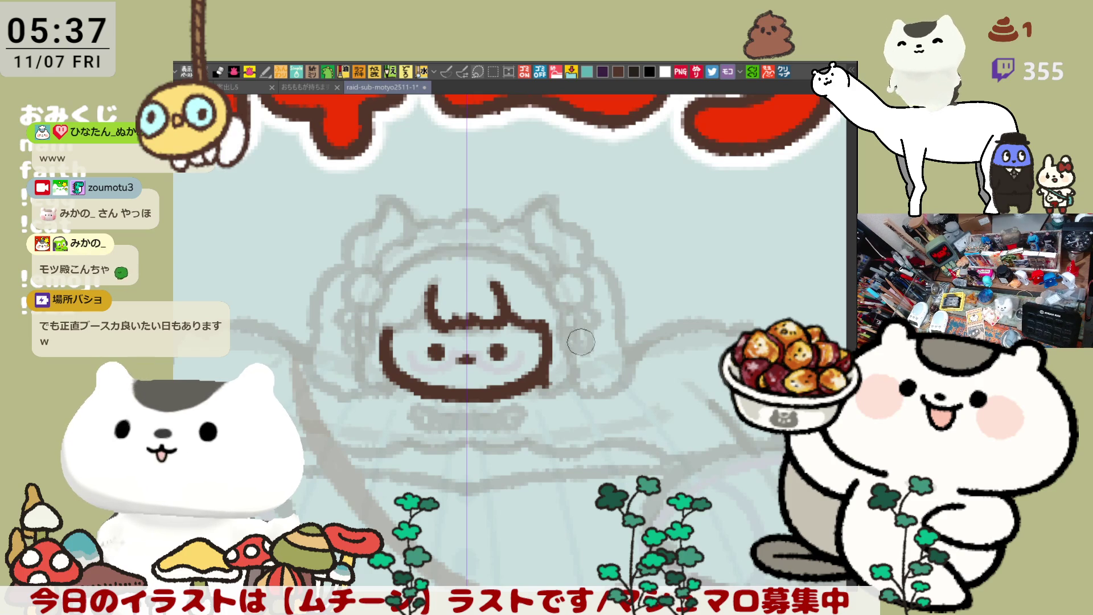
# Step: Ink the left face edge and the bottom-right outline joining the cheek to the chin
pyautogui.moveTo(367, 344); pyautogui.dragTo(396, 404)
pyautogui.hotkey('ctrl', 'z')
pyautogui.moveTo(384, 335)
pyautogui.mouseDown()
pyautogui.moveTo(396, 404)
pyautogui.moveTo(394, 376)
pyautogui.mouseUp()
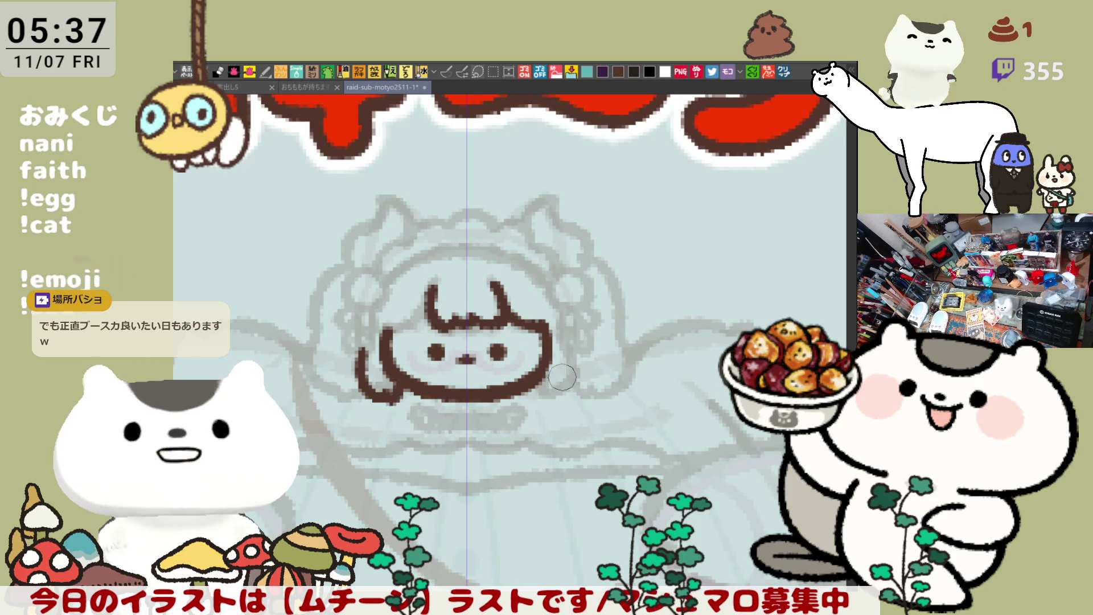
pyautogui.moveTo(537, 376); pyautogui.dragTo(561, 391)
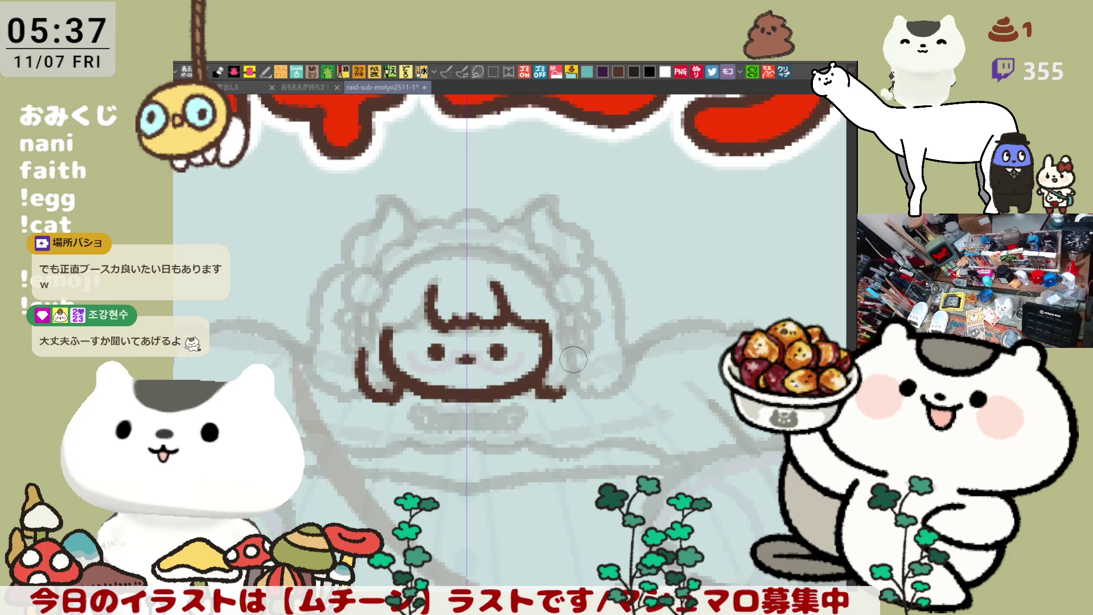
pyautogui.hotkey('ctrl', 'z')
pyautogui.moveTo(529, 375)
pyautogui.mouseDown()
pyautogui.moveTo(564, 394)
pyautogui.moveTo(574, 350)
pyautogui.moveTo(561, 395)
pyautogui.mouseUp()
pyautogui.moveTo(521, 342); pyautogui.dragTo(538, 358)
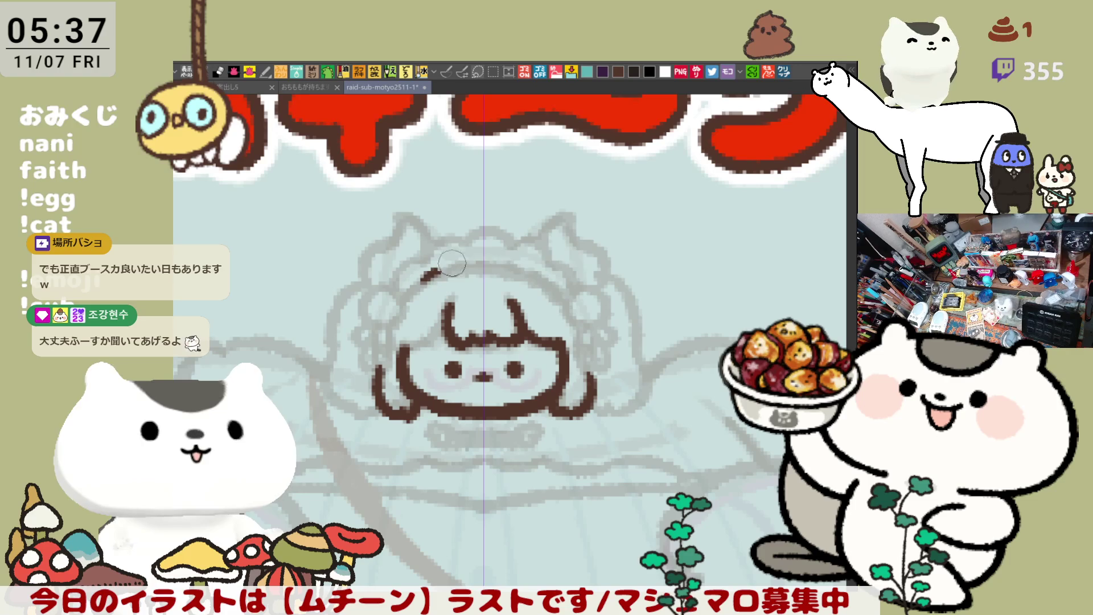
# Step: Ink the arc across the top of the head and continue it down the side
pyautogui.moveTo(399, 304); pyautogui.dragTo(561, 283)
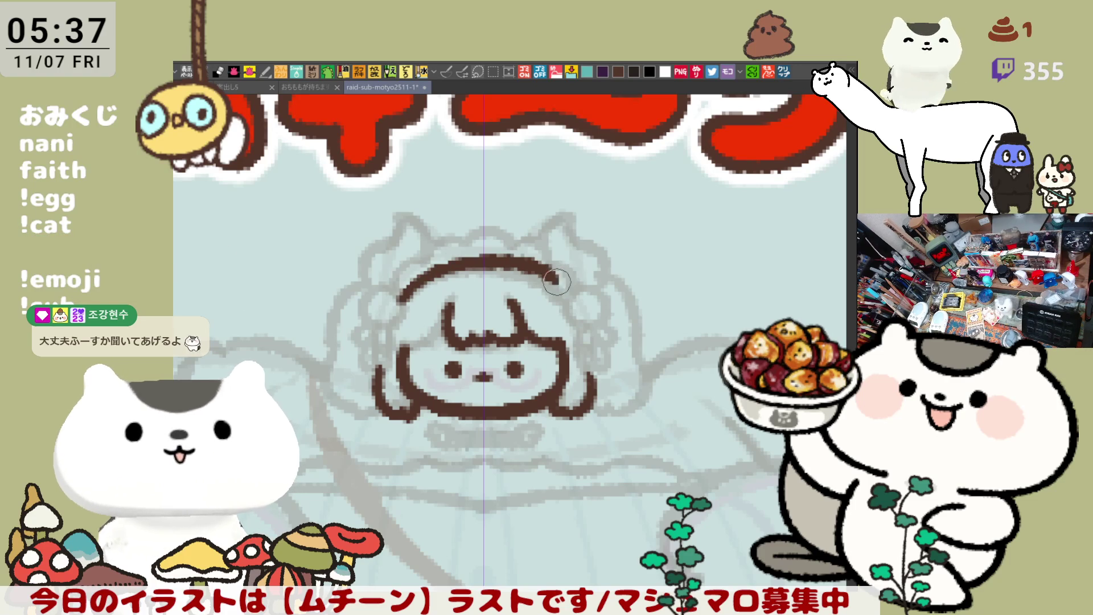
pyautogui.hotkey('ctrl', 'z')
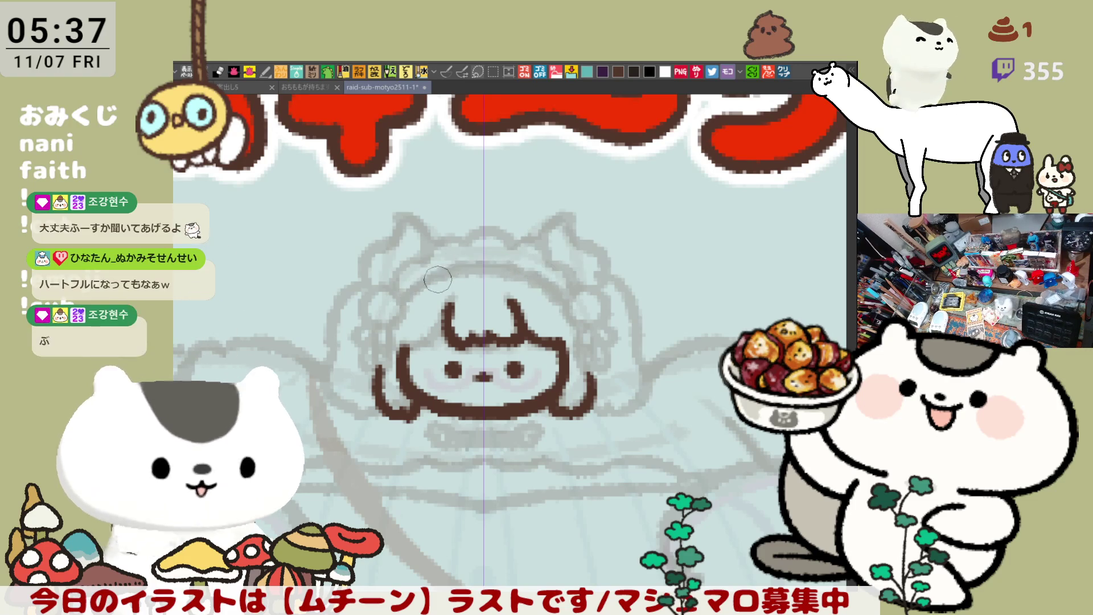
pyautogui.moveTo(402, 301)
pyautogui.mouseDown()
pyautogui.moveTo(515, 266)
pyautogui.moveTo(583, 316)
pyautogui.mouseUp()
pyautogui.hotkey('ctrl', 'z')
pyautogui.moveTo(515, 265); pyautogui.dragTo(589, 320)
pyautogui.hotkey('ctrl', 'z')
pyautogui.moveTo(515, 265); pyautogui.dragTo(589, 316)
pyautogui.hotkey('ctrl', 'z')
pyautogui.moveTo(515, 266); pyautogui.dragTo(590, 316)
pyautogui.hotkey('ctrl', 'z')
pyautogui.moveTo(515, 265)
pyautogui.mouseDown()
pyautogui.moveTo(586, 312)
pyautogui.moveTo(389, 282)
pyautogui.mouseUp()
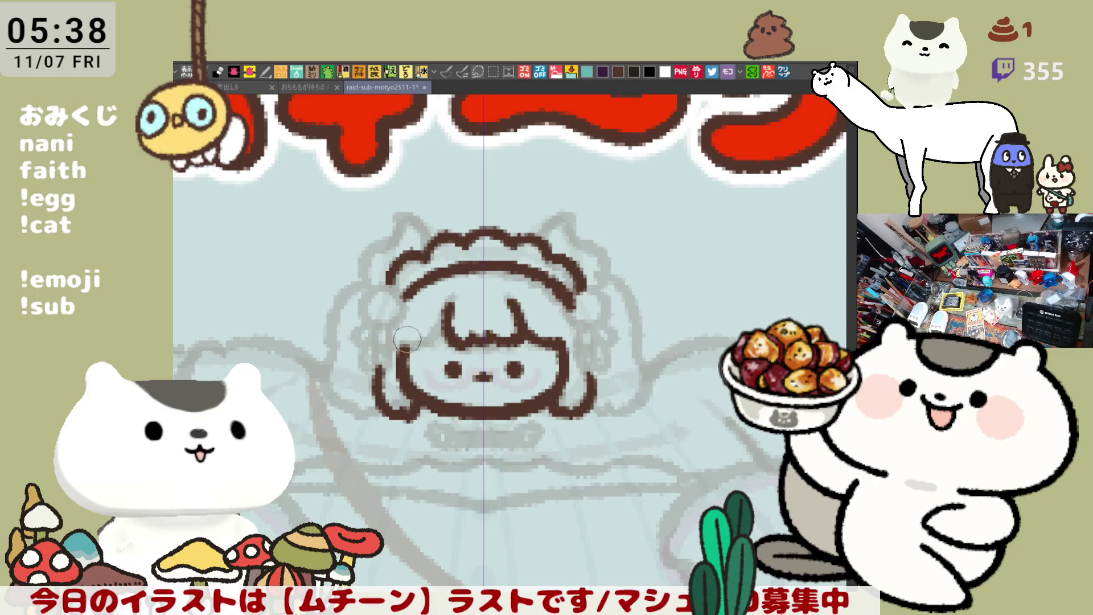
# Step: Extend the bangs and mirrored hair outline down both sides, then save with Ctrl+S
pyautogui.moveTo(439, 325); pyautogui.dragTo(449, 341)
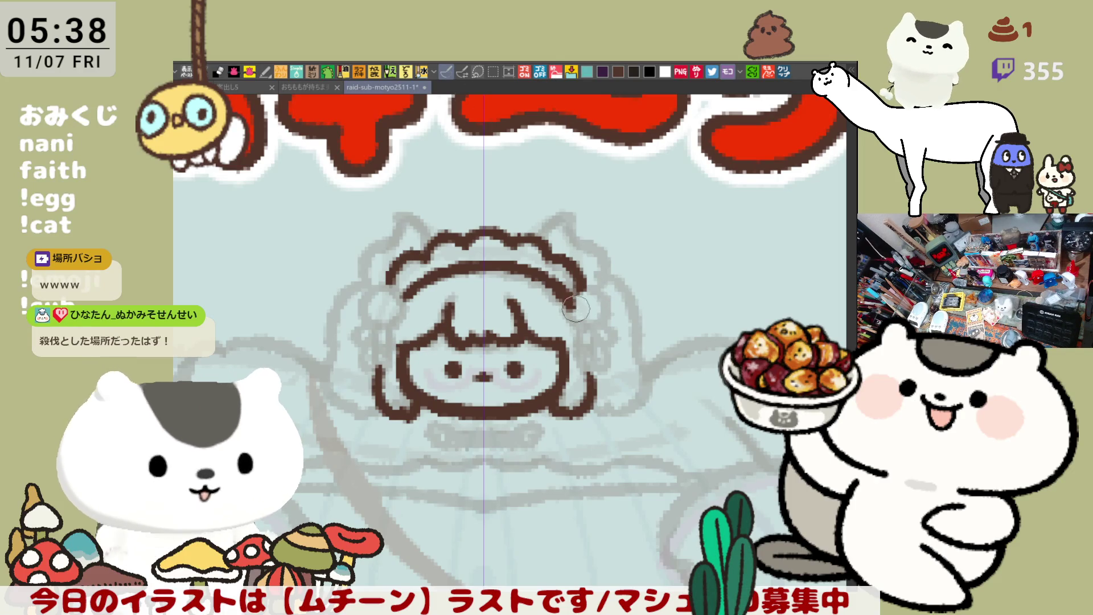
pyautogui.moveTo(585, 292)
pyautogui.mouseDown()
pyautogui.moveTo(608, 310)
pyautogui.moveTo(590, 324)
pyautogui.moveTo(565, 295)
pyautogui.moveTo(566, 318)
pyautogui.moveTo(595, 335)
pyautogui.moveTo(580, 350)
pyautogui.moveTo(593, 323)
pyautogui.moveTo(608, 333)
pyautogui.moveTo(578, 364)
pyautogui.moveTo(602, 349)
pyautogui.moveTo(598, 370)
pyautogui.mouseUp()
pyautogui.hotkey('ctrl', 'z')
pyautogui.moveTo(489, 325)
pyautogui.mouseDown()
pyautogui.moveTo(565, 320)
pyautogui.moveTo(450, 293)
pyautogui.mouseUp()
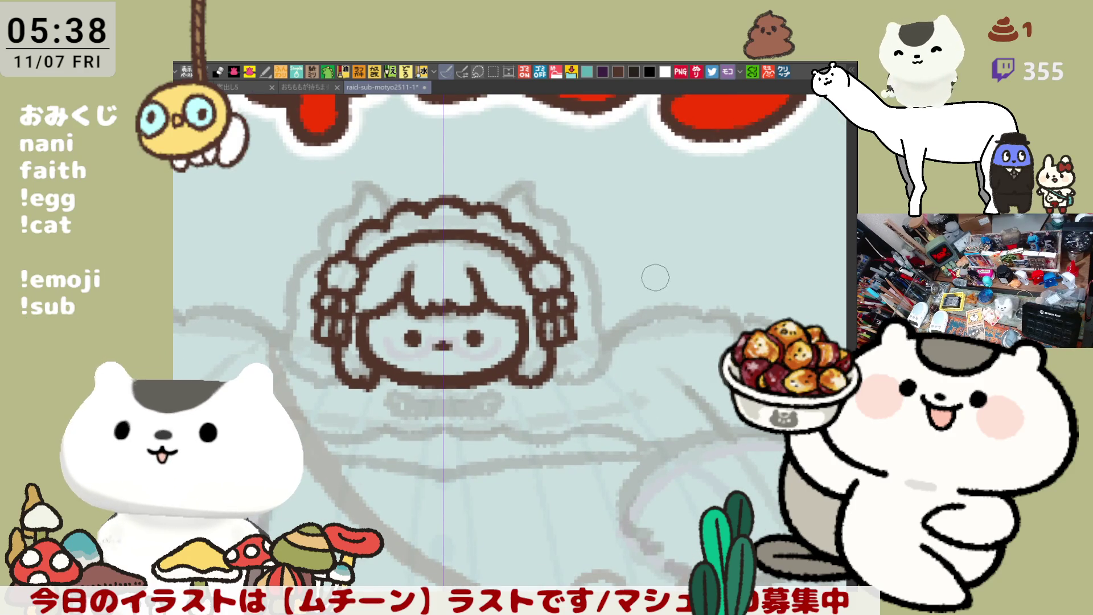
pyautogui.hotkey('ctrl', 's')
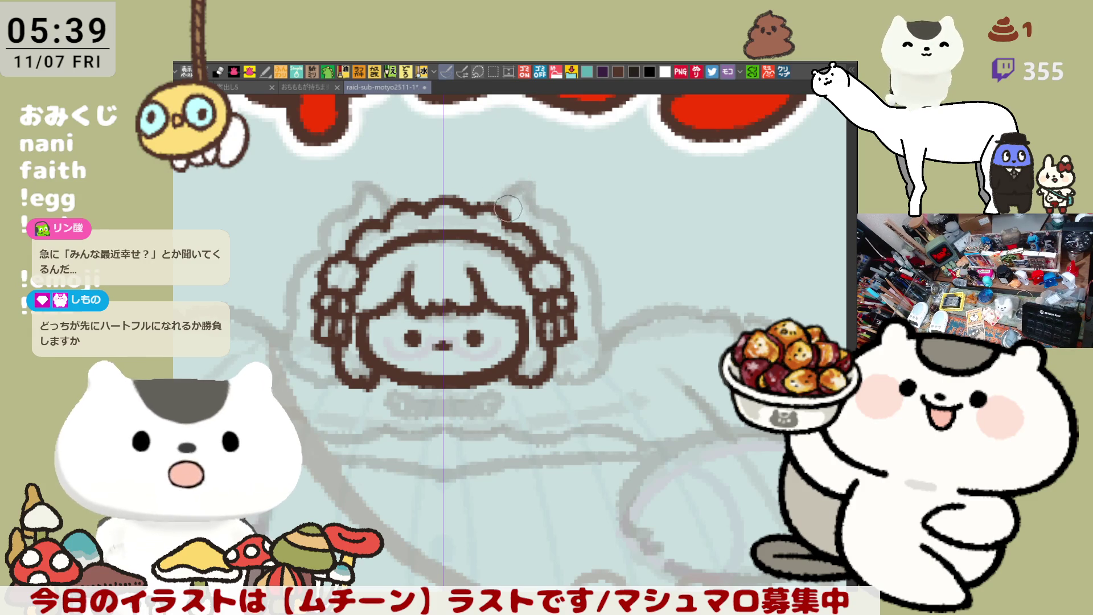
# Step: Draw the mirrored curly strokes above the head, redrawing them in a new shape
pyautogui.moveTo(393, 202); pyautogui.dragTo(353, 187)
pyautogui.moveTo(495, 213)
pyautogui.mouseDown()
pyautogui.moveTo(532, 192)
pyautogui.moveTo(515, 183)
pyautogui.moveTo(535, 204)
pyautogui.moveTo(524, 181)
pyautogui.moveTo(565, 230)
pyautogui.mouseUp()
pyautogui.hotkey('ctrl', 'z')
pyautogui.hotkey('ctrl', 'y')
pyautogui.hotkey('ctrl', 'z')
pyautogui.hotkey('ctrl', 'z')
pyautogui.moveTo(529, 196); pyautogui.dragTo(569, 245)
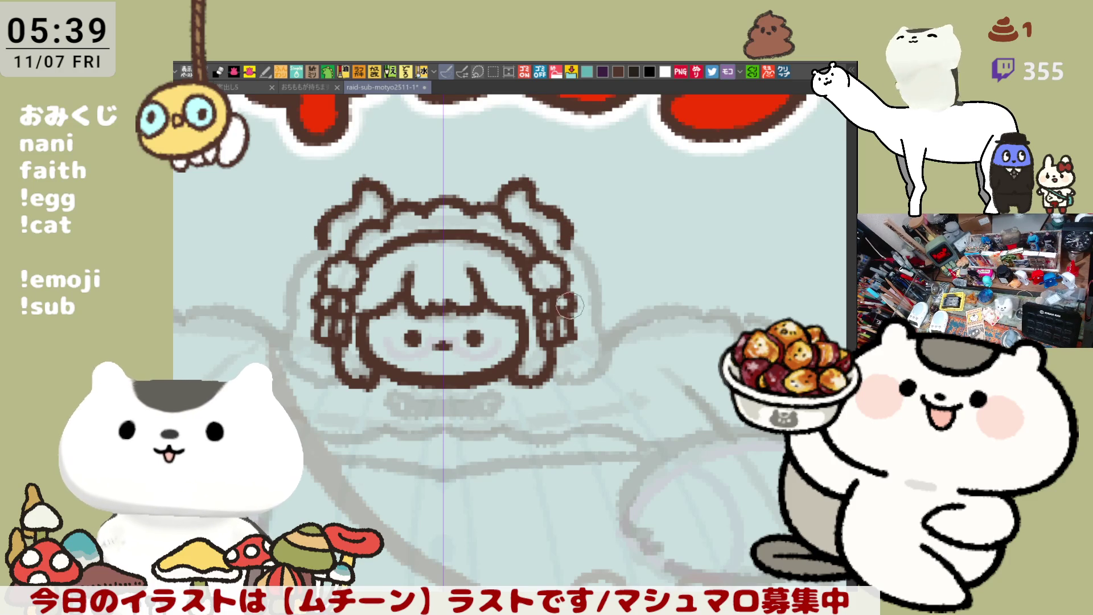
pyautogui.moveTo(543, 246); pyautogui.dragTo(591, 273)
pyautogui.hotkey('ctrl', 'z')
pyautogui.moveTo(540, 245)
pyautogui.mouseDown()
pyautogui.moveTo(592, 268)
pyautogui.moveTo(592, 301)
pyautogui.mouseUp()
pyautogui.hotkey('ctrl', 'z')
# Step: Ink long mirrored side curves of the hair down to the chin with short edge strokes
pyautogui.moveTo(580, 262); pyautogui.dragTo(593, 323)
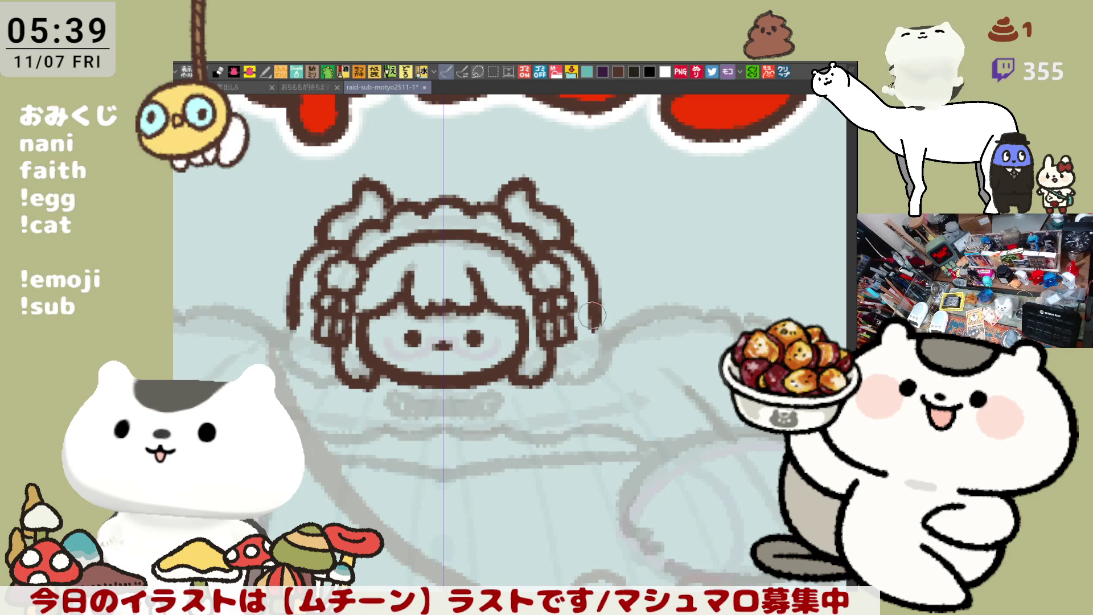
pyautogui.hotkey('ctrl', 'z')
pyautogui.moveTo(580, 264)
pyautogui.mouseDown()
pyautogui.moveTo(615, 299)
pyautogui.moveTo(605, 322)
pyautogui.moveTo(595, 318)
pyautogui.mouseUp()
pyautogui.hotkey('ctrl', 'z')
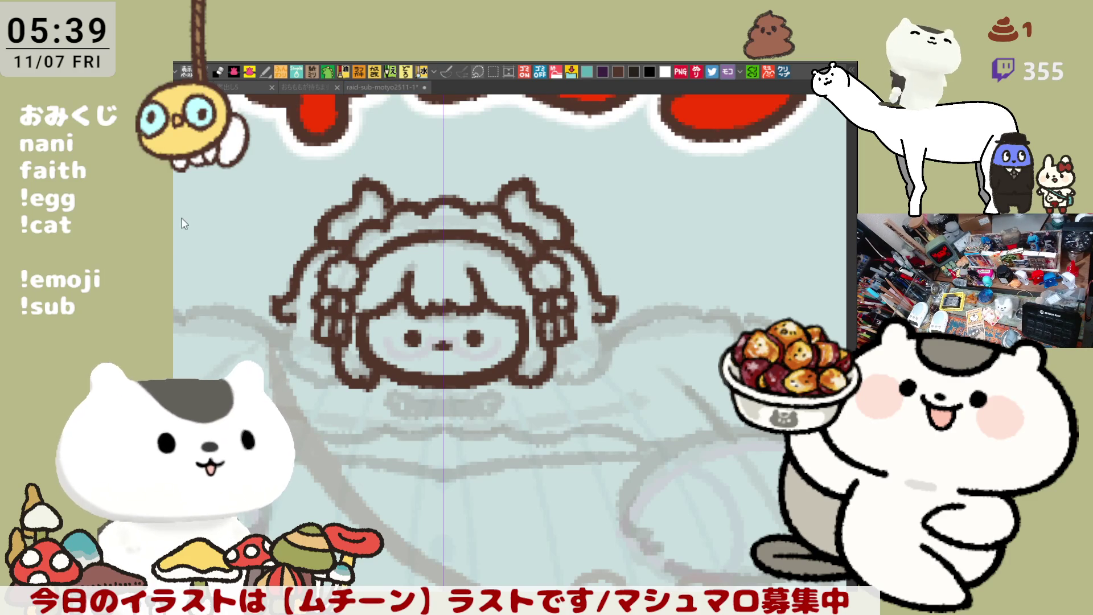
pyautogui.moveTo(295, 369); pyautogui.dragTo(310, 380)
pyautogui.hotkey('ctrl', 'z')
pyautogui.moveTo(276, 299)
pyautogui.mouseDown()
pyautogui.moveTo(293, 365)
pyautogui.moveTo(322, 382)
pyautogui.moveTo(336, 372)
pyautogui.mouseUp()
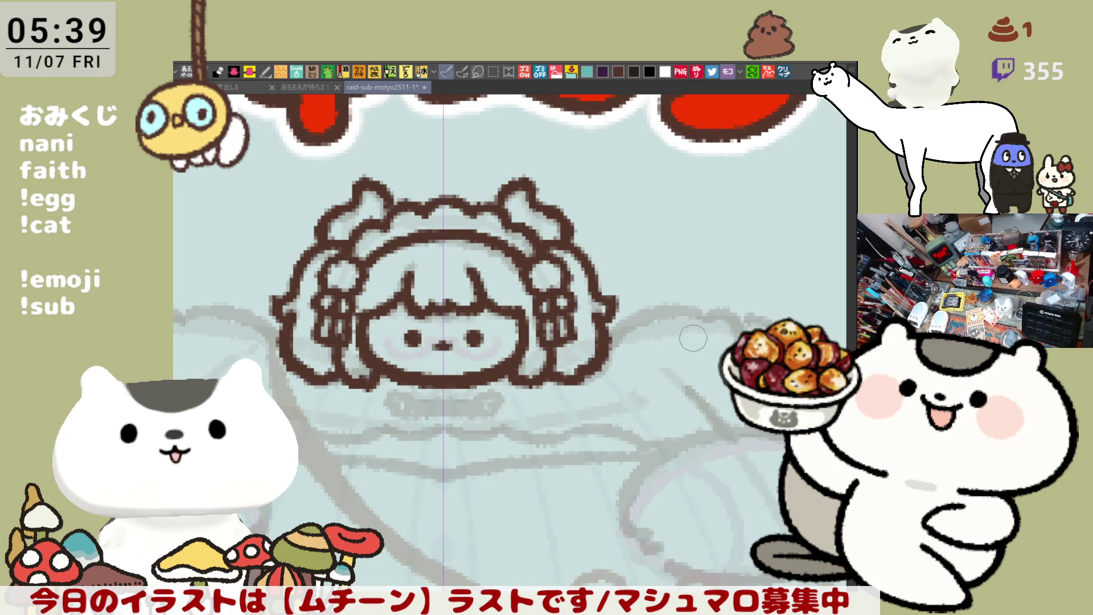
pyautogui.moveTo(272, 302)
pyautogui.mouseDown()
pyautogui.moveTo(287, 319)
pyautogui.moveTo(290, 301)
pyautogui.mouseUp()
pyautogui.moveTo(629, 356); pyautogui.dragTo(655, 322)
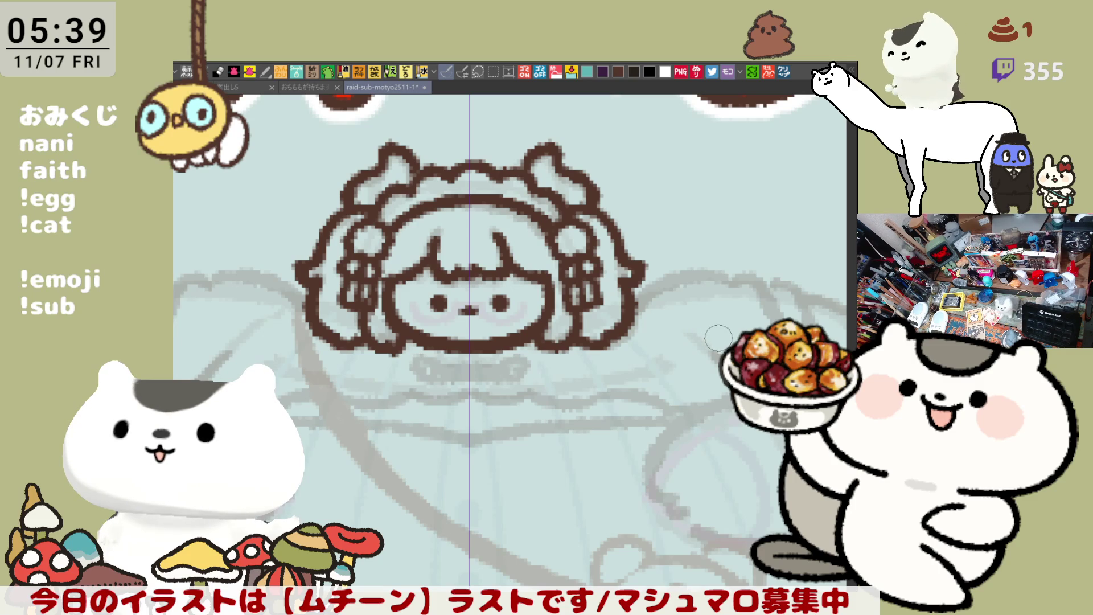
pyautogui.moveTo(678, 405); pyautogui.dragTo(706, 405)
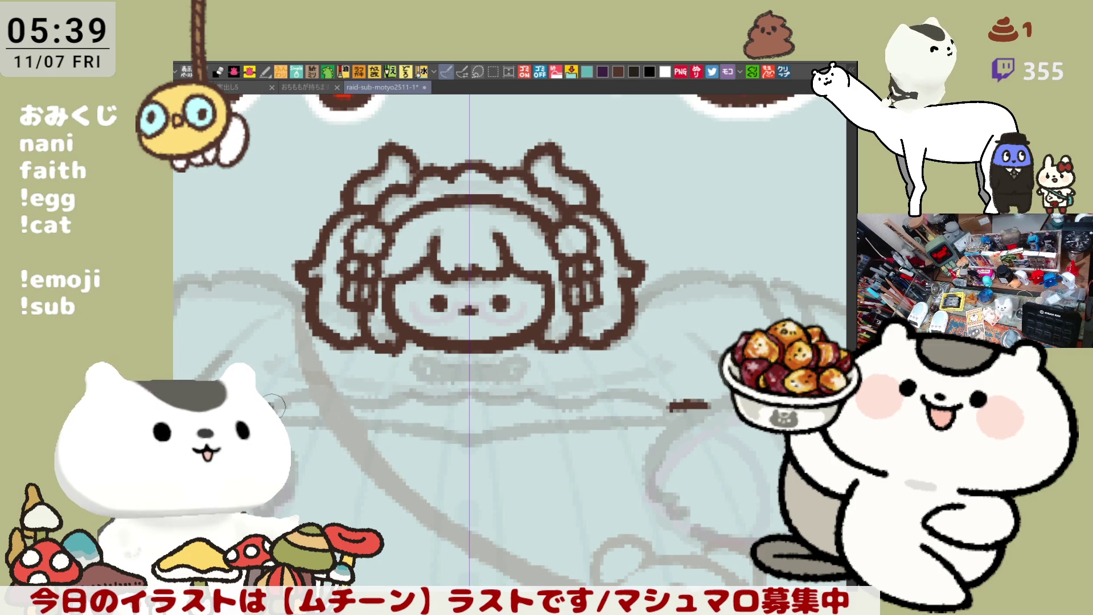
# Step: Ink the mirrored shoulder line, rounded collar under the chin, and the right arm outline
pyautogui.moveTo(277, 405); pyautogui.dragTo(465, 398)
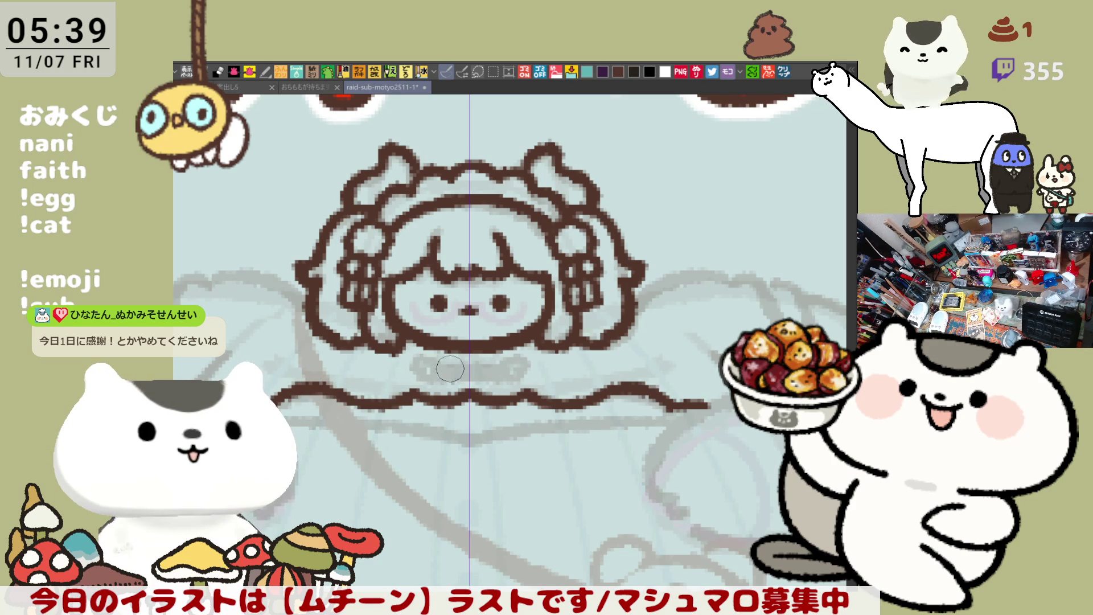
pyautogui.moveTo(413, 361)
pyautogui.mouseDown()
pyautogui.moveTo(418, 375)
pyautogui.moveTo(464, 369)
pyautogui.moveTo(441, 378)
pyautogui.mouseUp()
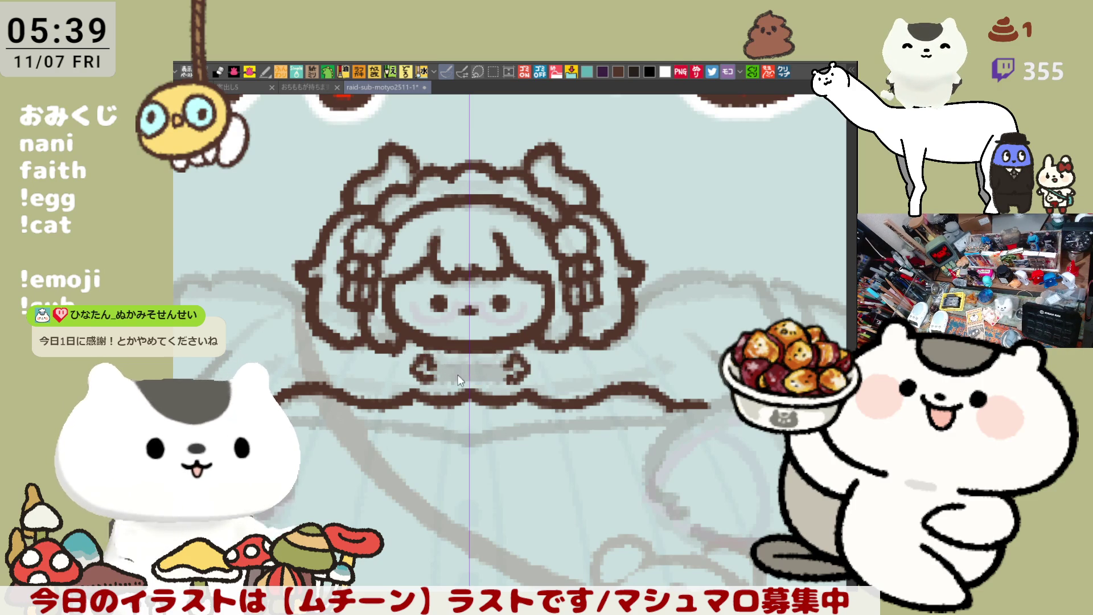
pyautogui.moveTo(447, 378)
pyautogui.mouseDown()
pyautogui.moveTo(507, 377)
pyautogui.moveTo(503, 399)
pyautogui.moveTo(513, 367)
pyautogui.mouseUp()
pyautogui.moveTo(720, 292); pyautogui.dragTo(602, 317)
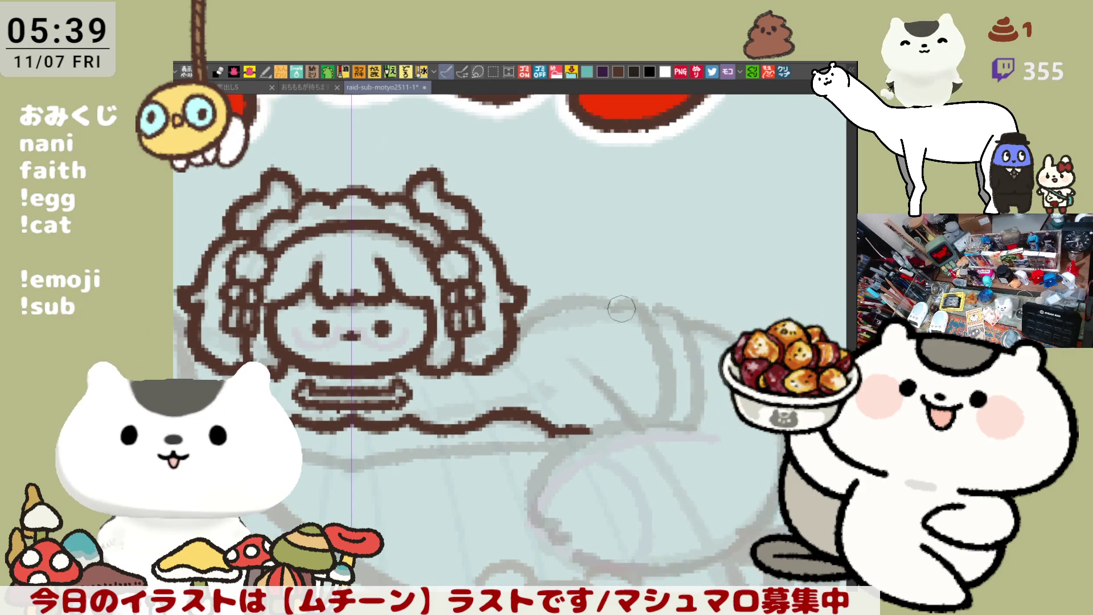
pyautogui.moveTo(515, 326); pyautogui.dragTo(620, 310)
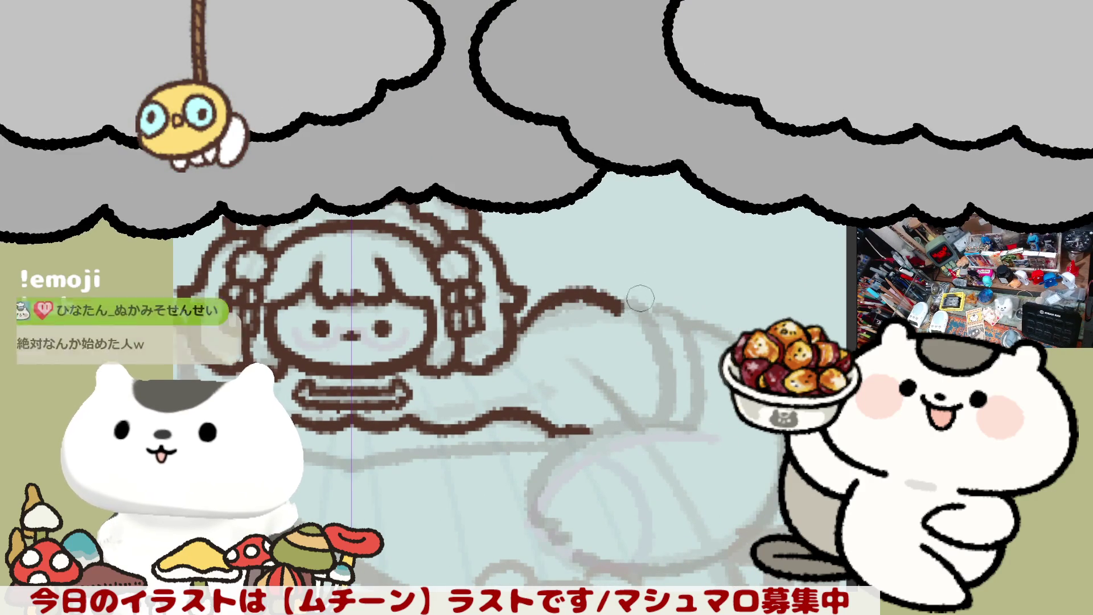
pyautogui.moveTo(614, 310); pyautogui.dragTo(643, 317)
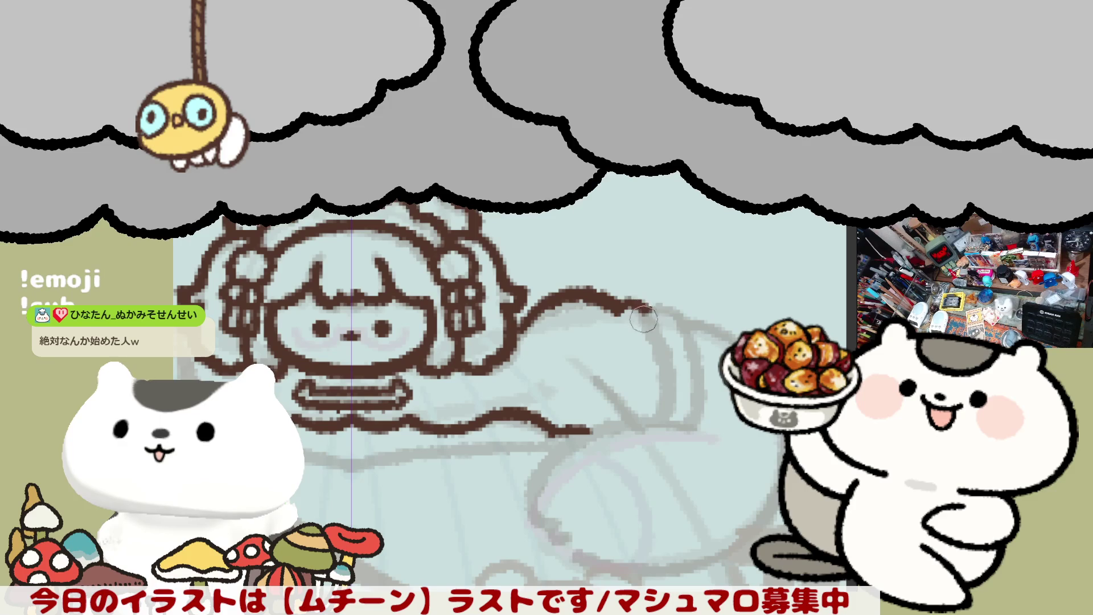
pyautogui.moveTo(663, 421)
pyautogui.mouseDown()
pyautogui.moveTo(651, 309)
pyautogui.moveTo(663, 421)
pyautogui.mouseUp()
pyautogui.moveTo(457, 349); pyautogui.dragTo(693, 306)
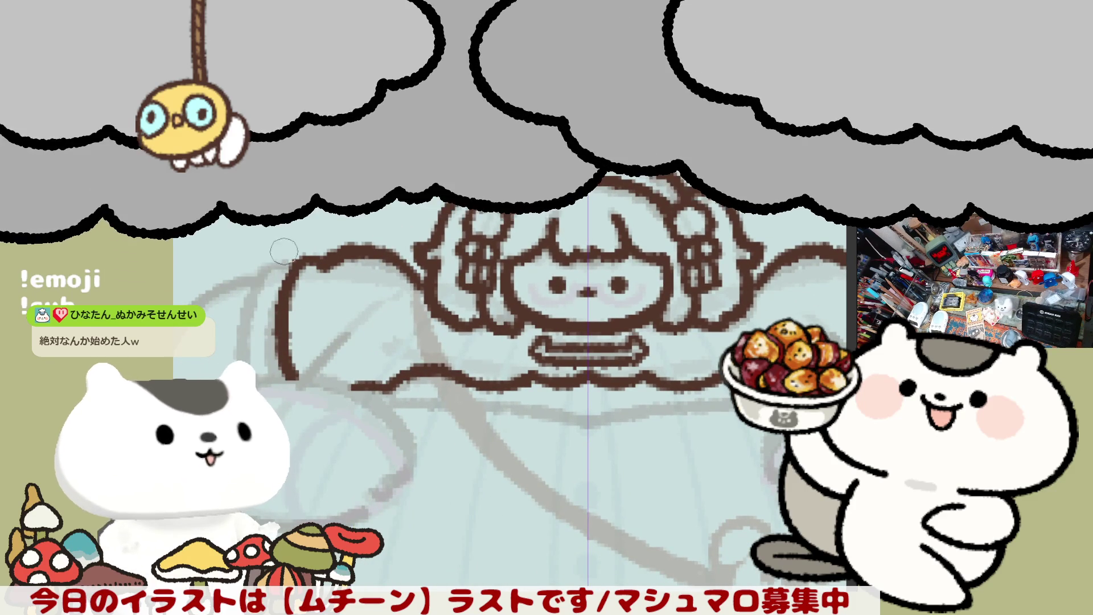
# Step: Extend the left arm outline and draw the ruffled cuff at the sleeve's left end
pyautogui.moveTo(301, 258)
pyautogui.mouseDown()
pyautogui.moveTo(264, 267)
pyautogui.moveTo(251, 344)
pyautogui.mouseUp()
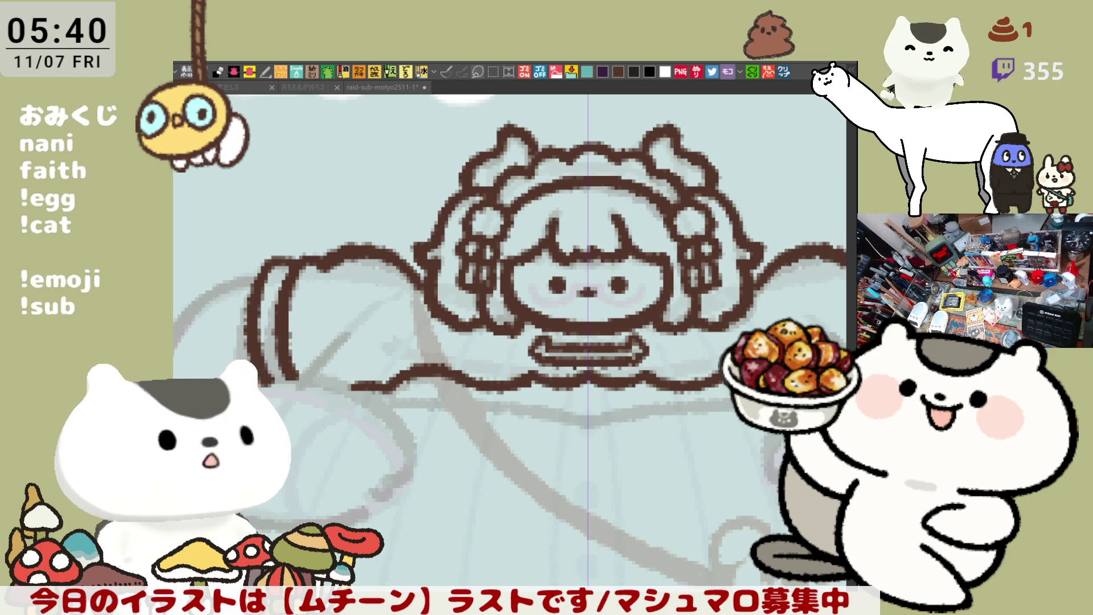
pyautogui.click(340, 255)
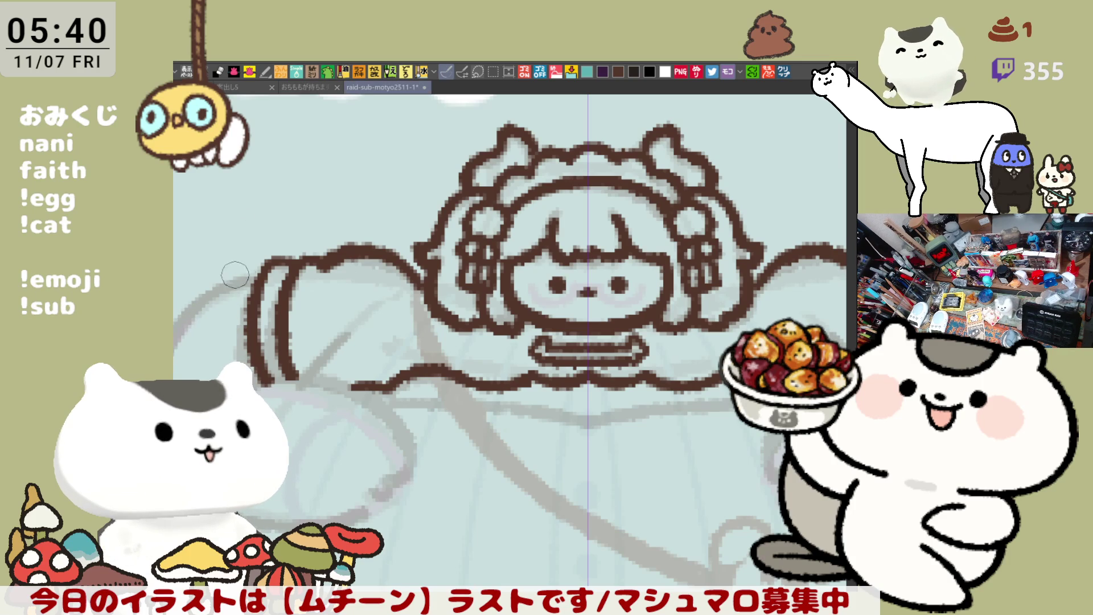
pyautogui.moveTo(259, 255); pyautogui.dragTo(226, 315)
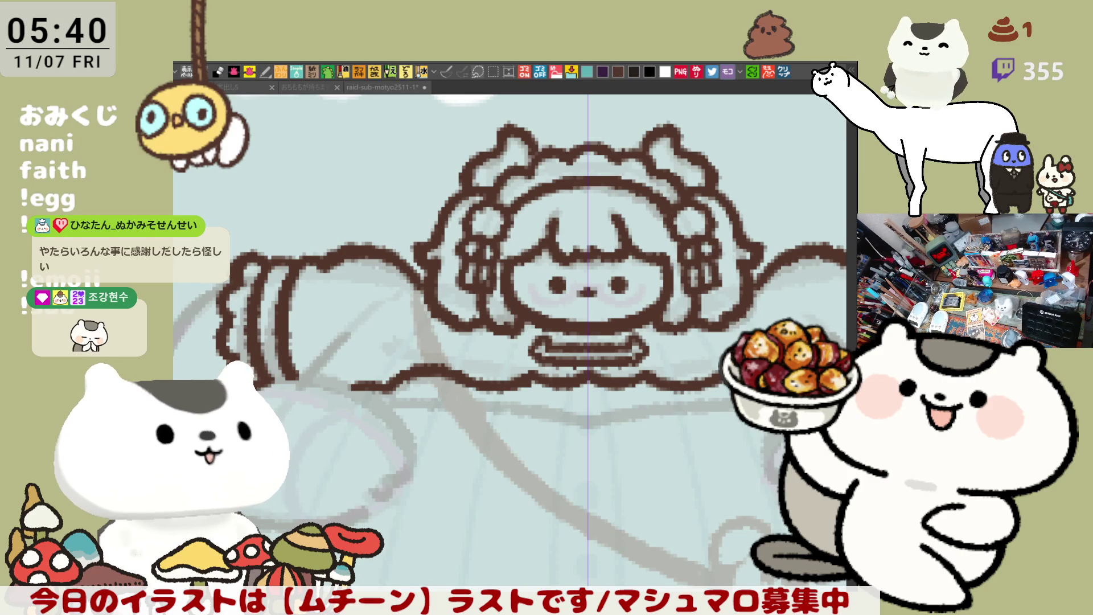
pyautogui.click(328, 360)
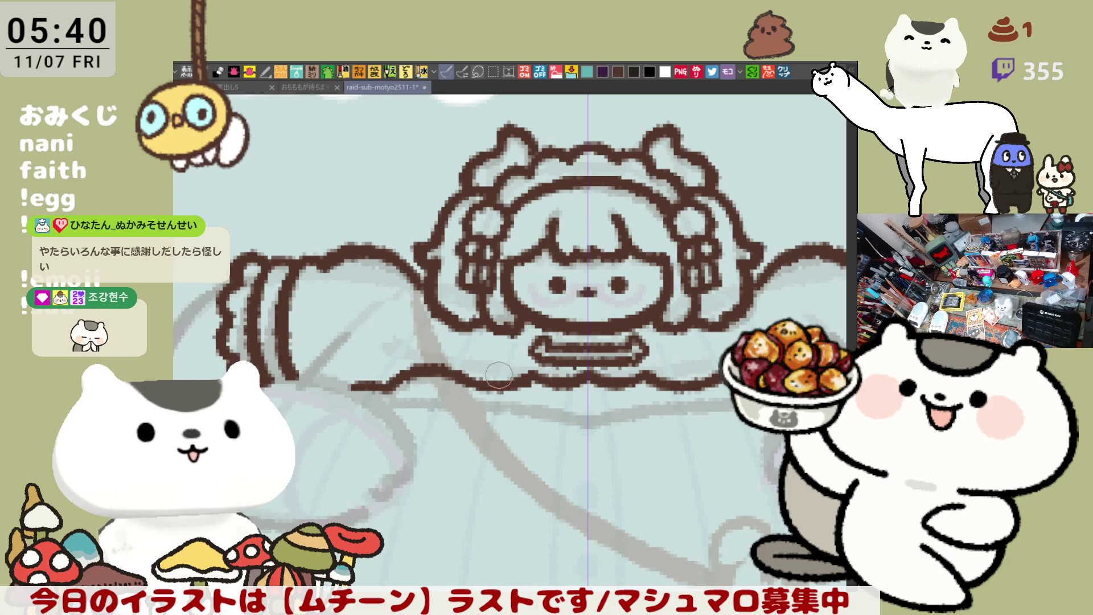
# Step: Ink the left sleeve's drooping outer curve from the arm down to the lower left
pyautogui.moveTo(363, 410); pyautogui.dragTo(482, 380)
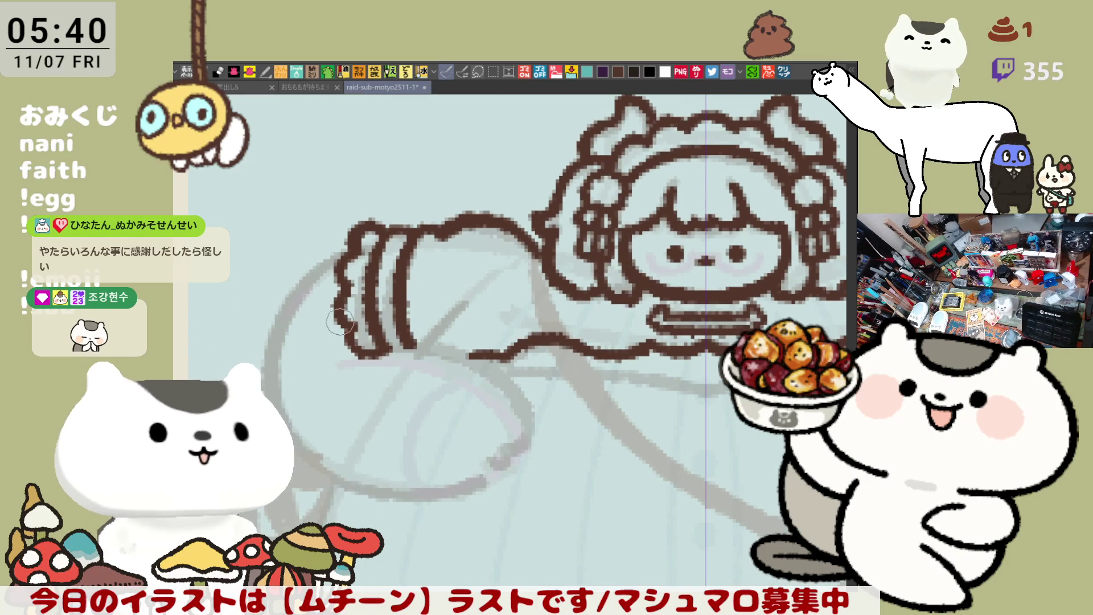
pyautogui.hotkey('ctrl', 'z')
pyautogui.moveTo(336, 252); pyautogui.dragTo(272, 364)
pyautogui.hotkey('ctrl', 'z')
pyautogui.moveTo(348, 246); pyautogui.dragTo(268, 376)
pyautogui.hotkey('ctrl', 'z')
pyautogui.moveTo(348, 246)
pyautogui.mouseDown()
pyautogui.moveTo(314, 267)
pyautogui.moveTo(288, 410)
pyautogui.mouseUp()
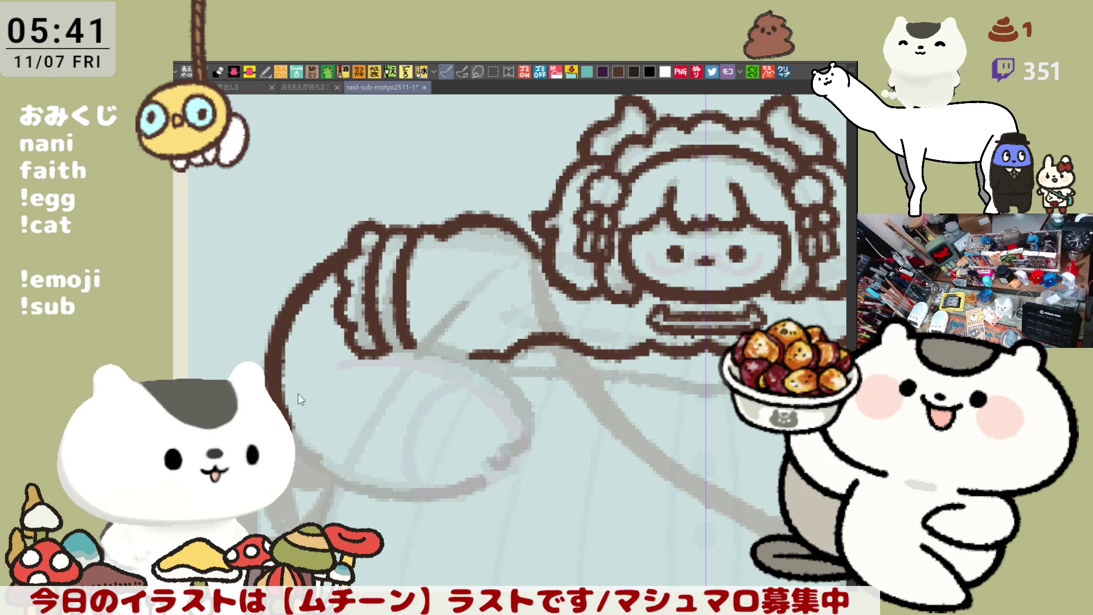
pyautogui.moveTo(279, 398); pyautogui.dragTo(360, 481)
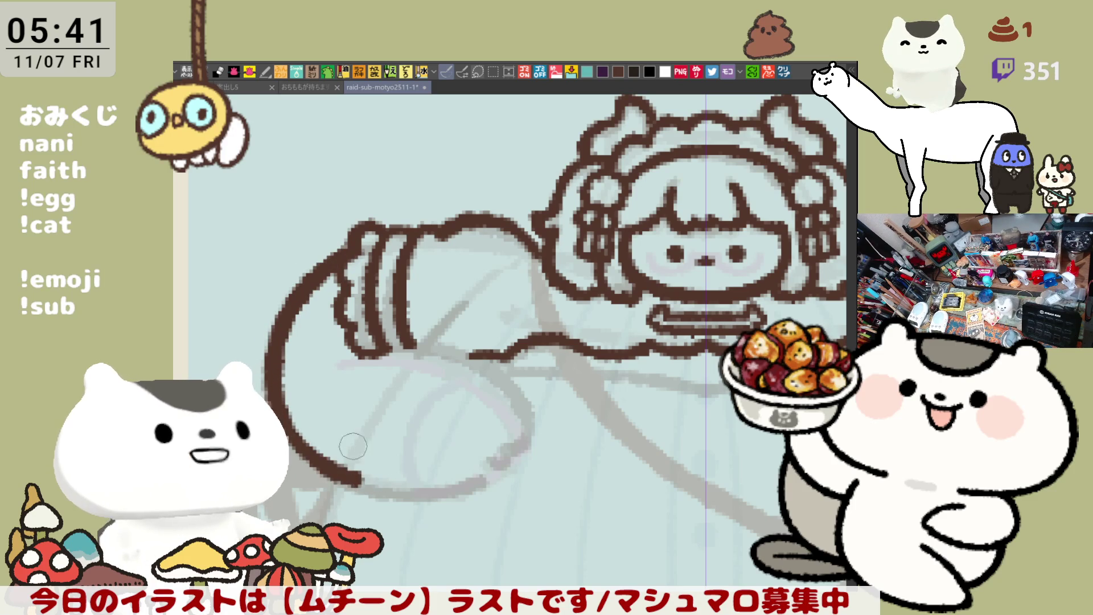
# Step: Outline the frilled cuff with its edge lines, a small curl and a closed bottom
pyautogui.moveTo(464, 358)
pyautogui.mouseDown()
pyautogui.moveTo(481, 369)
pyautogui.moveTo(438, 407)
pyautogui.moveTo(425, 494)
pyautogui.mouseUp()
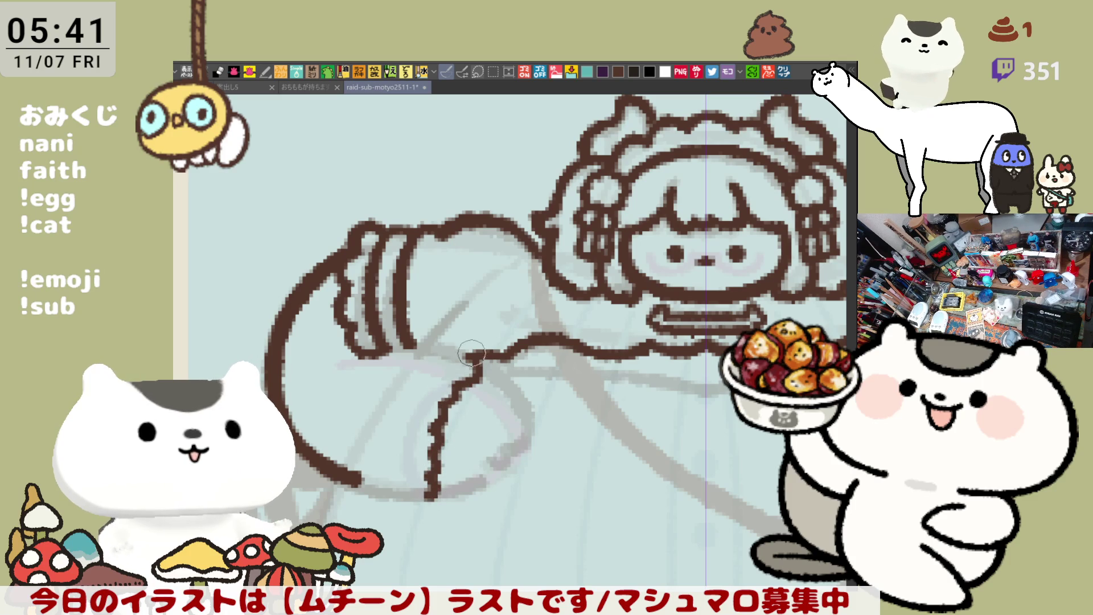
pyautogui.moveTo(464, 355)
pyautogui.mouseDown()
pyautogui.moveTo(406, 472)
pyautogui.moveTo(444, 392)
pyautogui.moveTo(411, 498)
pyautogui.mouseUp()
pyautogui.hotkey('ctrl', 'z')
pyautogui.hotkey('ctrl', 'z')
pyautogui.moveTo(479, 350)
pyautogui.mouseDown()
pyautogui.moveTo(434, 378)
pyautogui.moveTo(411, 498)
pyautogui.mouseUp()
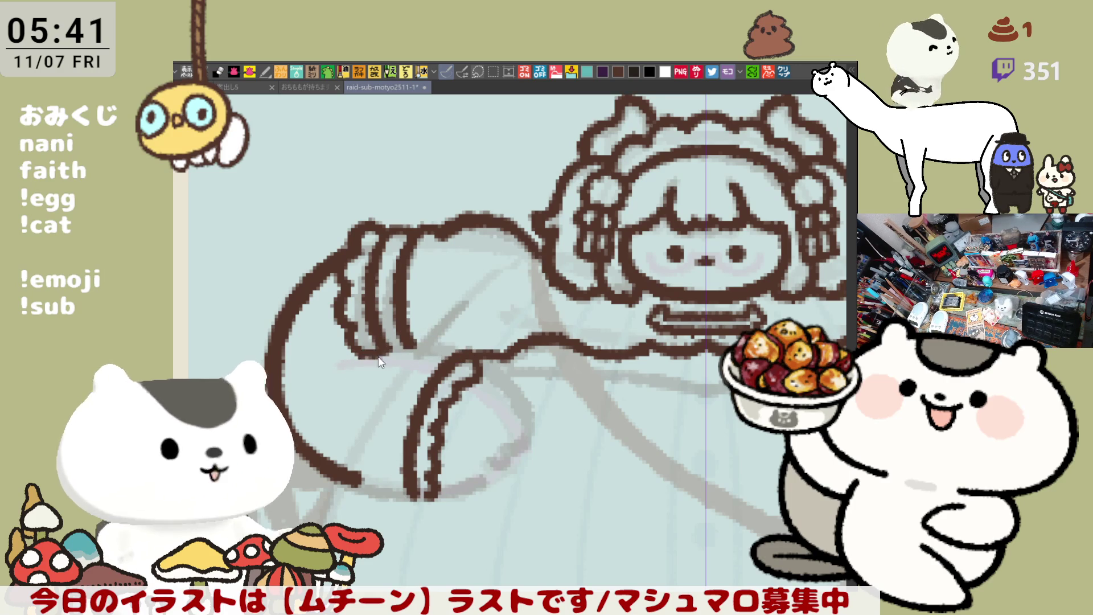
pyautogui.moveTo(357, 364)
pyautogui.mouseDown()
pyautogui.moveTo(355, 410)
pyautogui.moveTo(341, 425)
pyautogui.moveTo(348, 481)
pyautogui.mouseUp()
pyautogui.hotkey('ctrl', 'z')
pyautogui.hotkey('ctrl', 'z')
pyautogui.hotkey('ctrl', 'z')
pyautogui.hotkey('ctrl', 'z')
pyautogui.hotkey('ctrl', 'z')
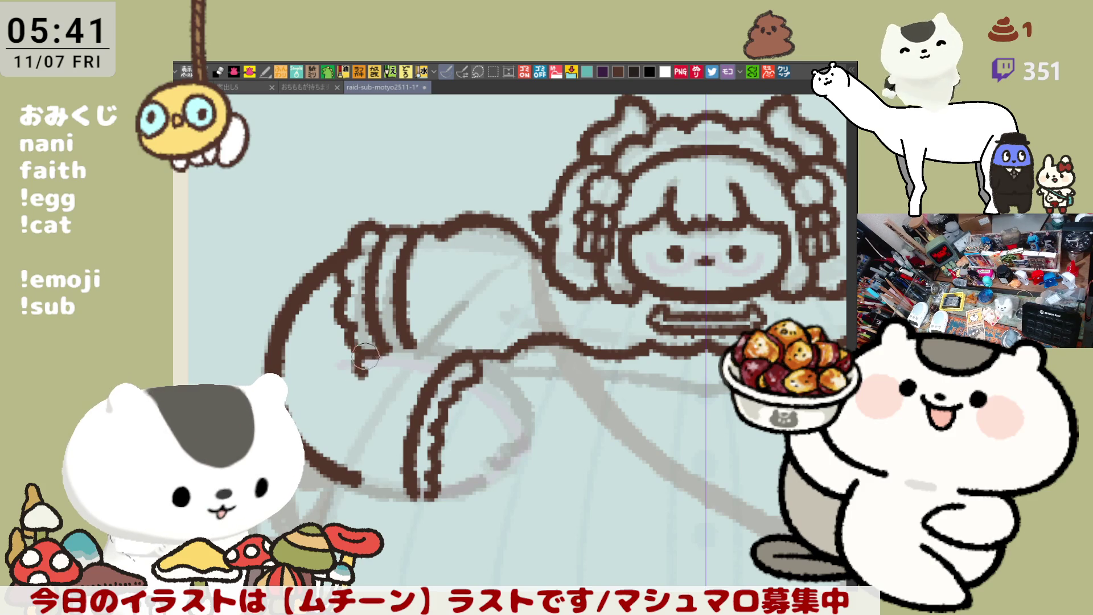
pyautogui.moveTo(358, 363)
pyautogui.mouseDown()
pyautogui.moveTo(340, 405)
pyautogui.moveTo(343, 478)
pyautogui.mouseUp()
pyautogui.moveTo(398, 340)
pyautogui.mouseDown()
pyautogui.moveTo(353, 455)
pyautogui.moveTo(358, 483)
pyautogui.mouseUp()
pyautogui.moveTo(398, 356); pyautogui.dragTo(453, 353)
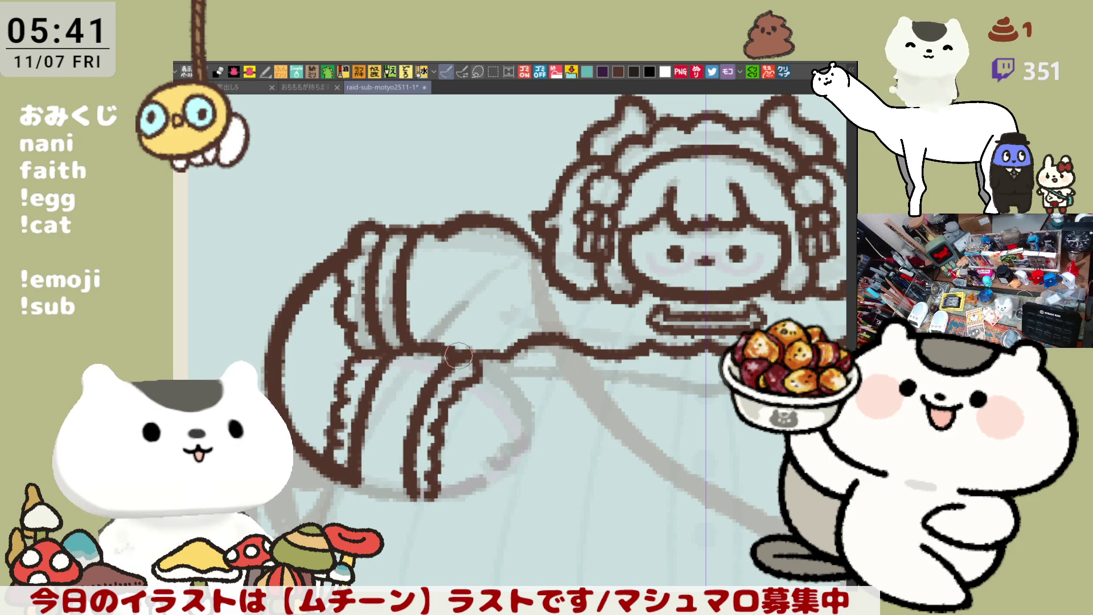
pyautogui.moveTo(359, 481); pyautogui.dragTo(421, 498)
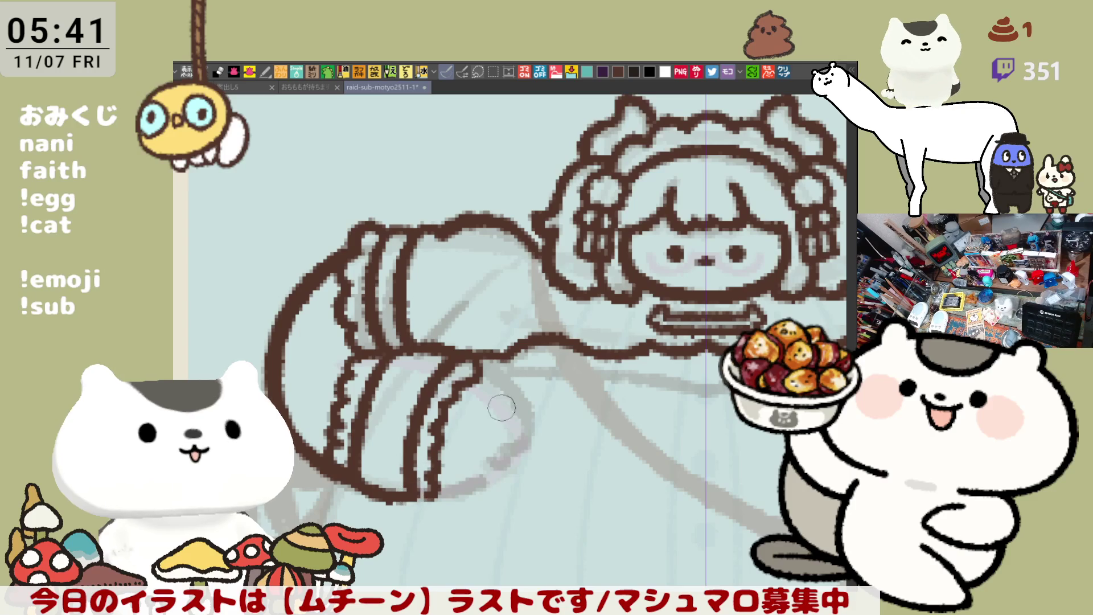
# Step: Try several versions of the curved wrist line beneath the cuff
pyautogui.moveTo(475, 375); pyautogui.dragTo(530, 421)
pyautogui.hotkey('ctrl', 'z')
pyautogui.moveTo(477, 367)
pyautogui.mouseDown()
pyautogui.moveTo(507, 376)
pyautogui.moveTo(524, 432)
pyautogui.mouseUp()
pyautogui.hotkey('ctrl', 'z')
pyautogui.moveTo(473, 367)
pyautogui.mouseDown()
pyautogui.moveTo(532, 432)
pyautogui.moveTo(512, 458)
pyautogui.mouseUp()
pyautogui.hotkey('ctrl', 'z')
pyautogui.moveTo(473, 367)
pyautogui.mouseDown()
pyautogui.moveTo(504, 458)
pyautogui.moveTo(498, 447)
pyautogui.moveTo(505, 454)
pyautogui.moveTo(484, 489)
pyautogui.moveTo(426, 498)
pyautogui.moveTo(418, 479)
pyautogui.mouseUp()
pyautogui.hotkey('ctrl', 'z')
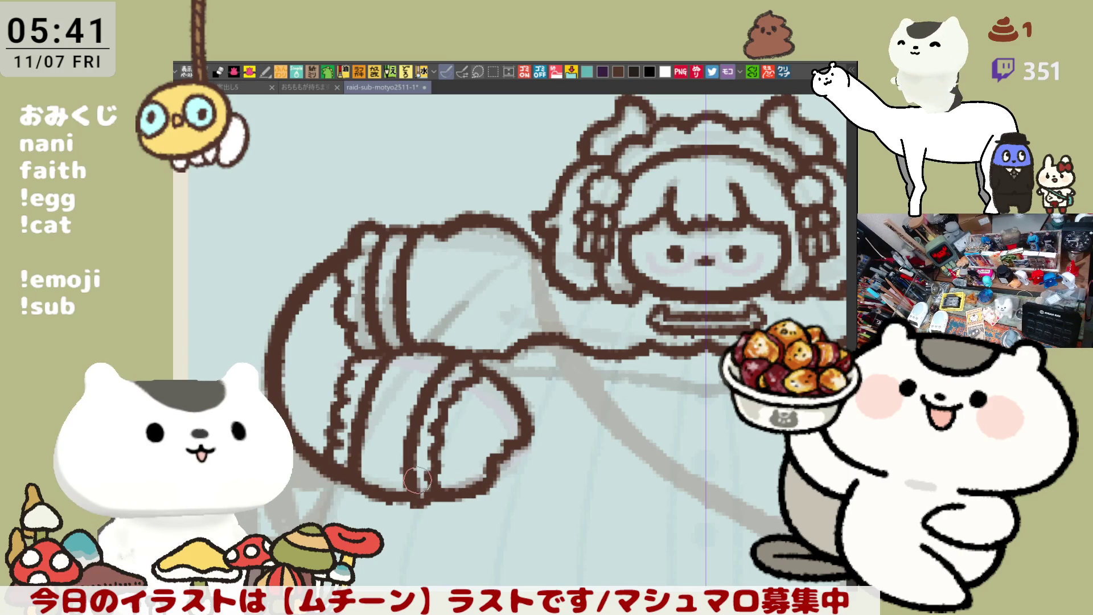
# Step: Draw the horizontal line joining both sleeves under the face
pyautogui.scroll(-5, 445, 407)
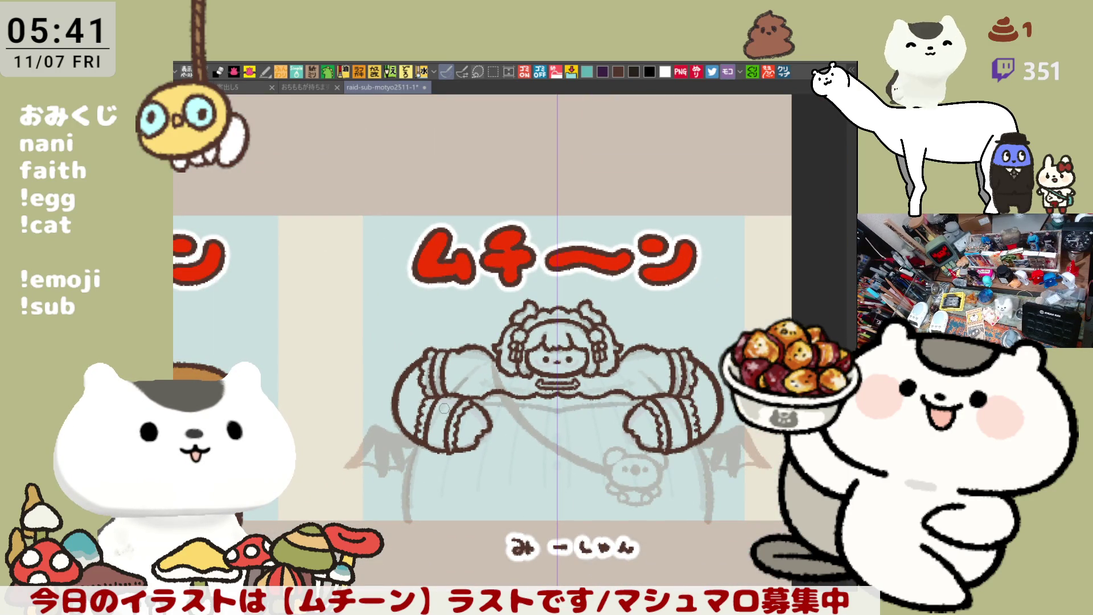
pyautogui.scroll(-2, 433, 384)
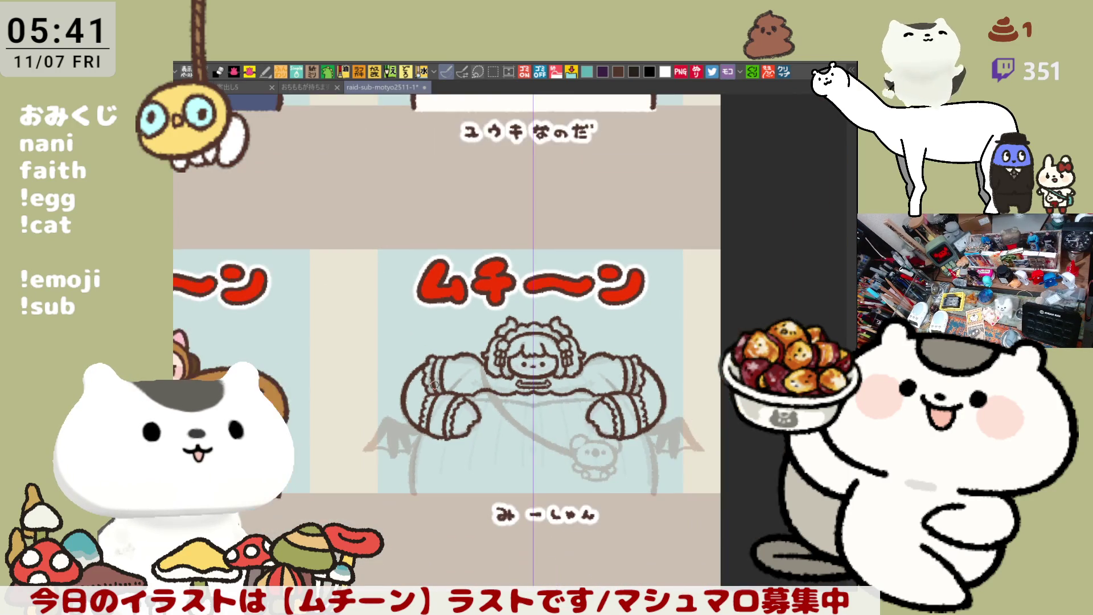
pyautogui.scroll(4, 433, 384)
pyautogui.moveTo(424, 376); pyautogui.dragTo(313, 341)
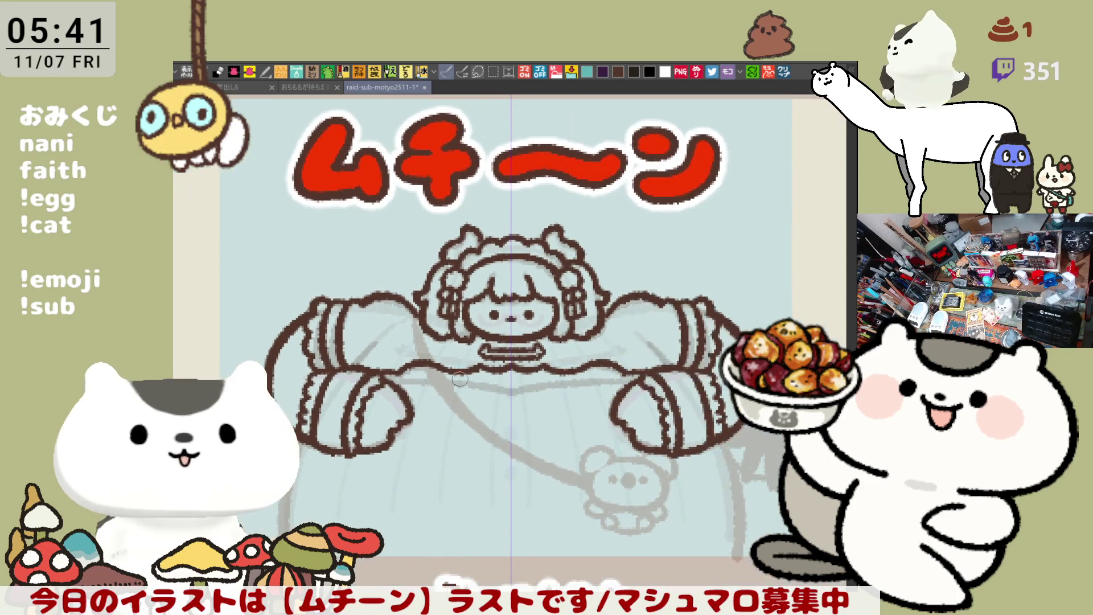
pyautogui.moveTo(392, 384)
pyautogui.mouseDown()
pyautogui.moveTo(626, 384)
pyautogui.moveTo(495, 383)
pyautogui.mouseUp()
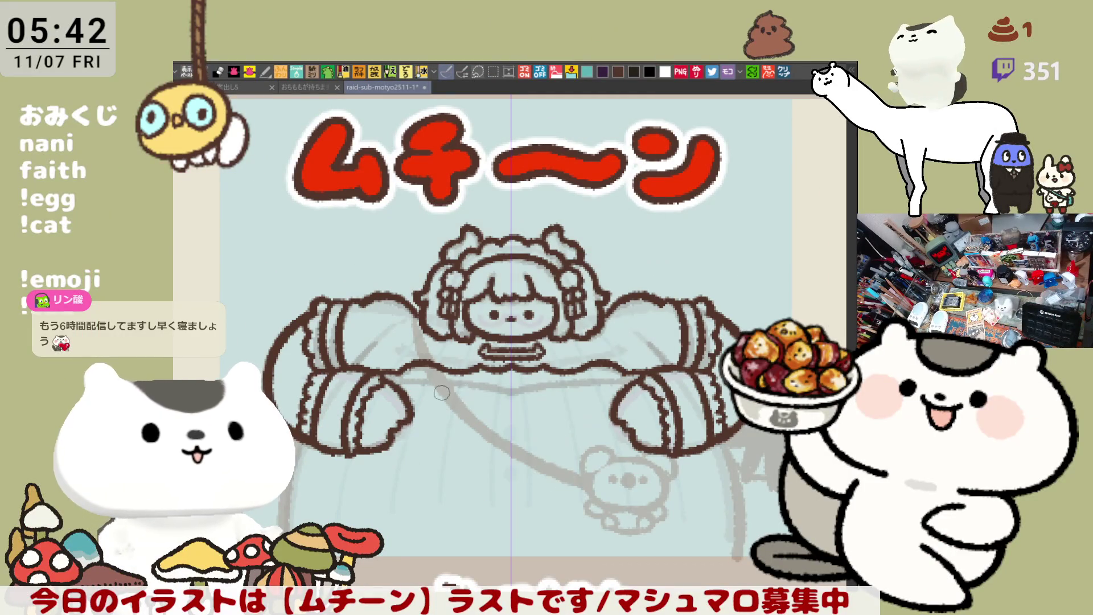
pyautogui.moveTo(382, 388); pyautogui.dragTo(501, 390)
pyautogui.hotkey('ctrl', 'z')
pyautogui.moveTo(382, 390); pyautogui.dragTo(508, 391)
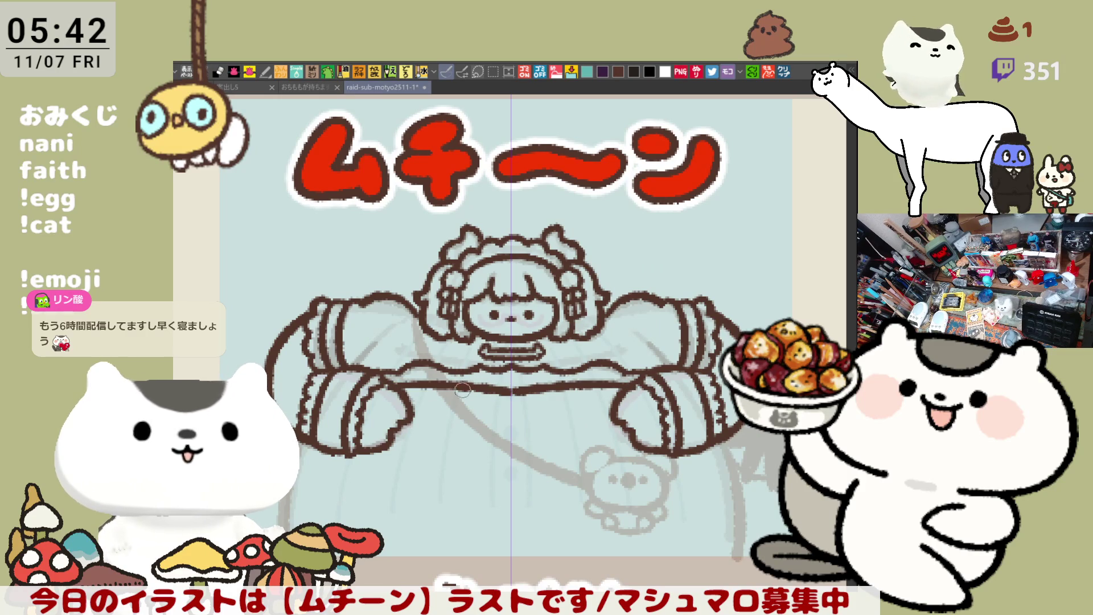
# Step: Begin the mirrored curves running from the sleeves down toward the panel bottom
pyautogui.moveTo(568, 239); pyautogui.dragTo(586, 261)
pyautogui.hotkey('ctrl', 'z')
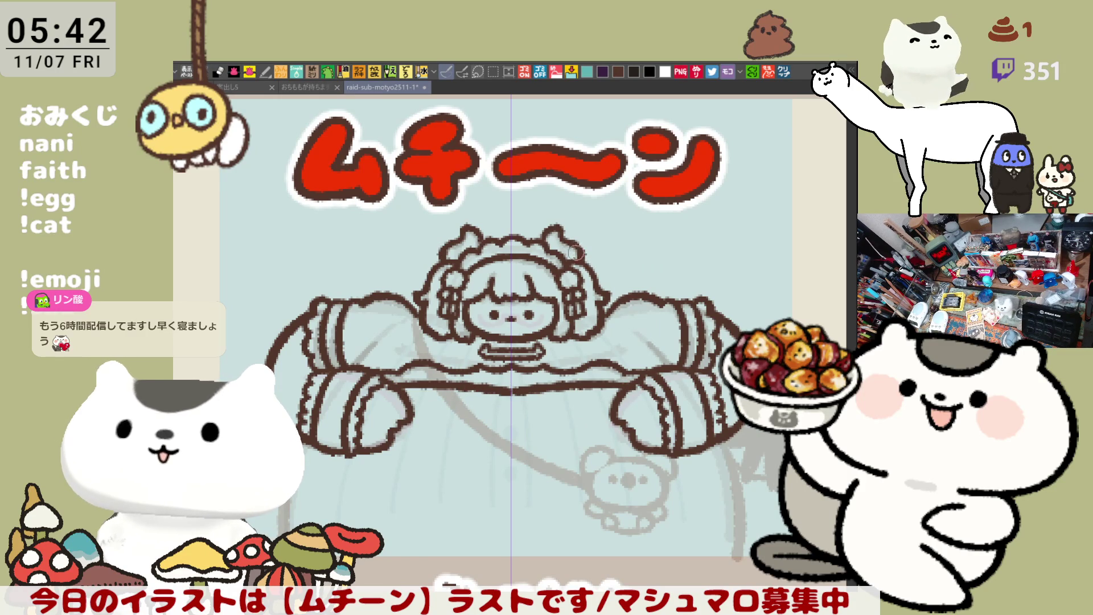
pyautogui.moveTo(564, 344); pyautogui.dragTo(539, 293)
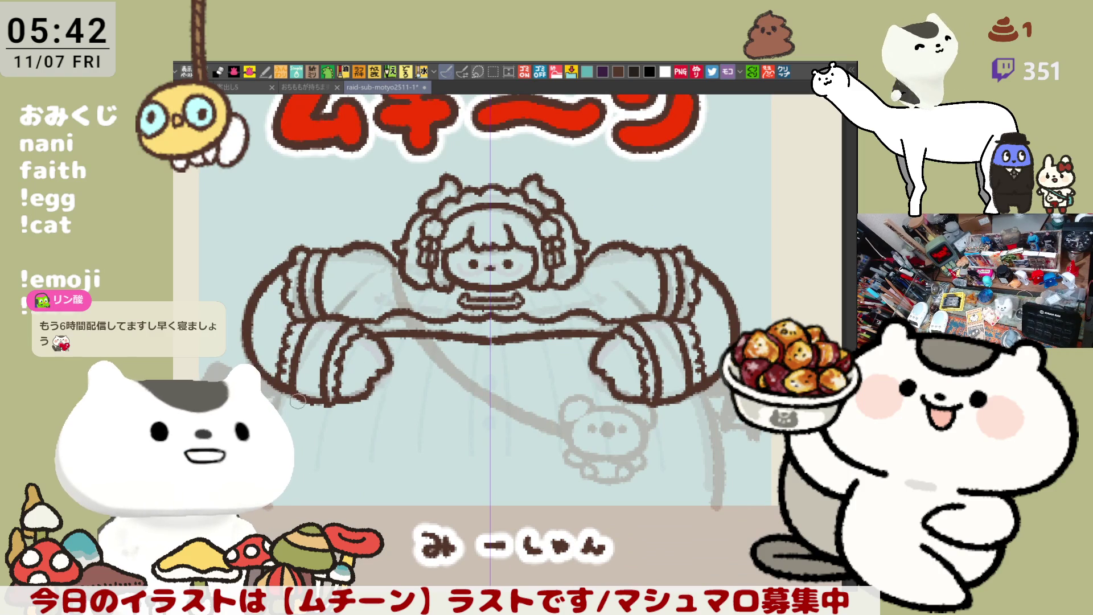
pyautogui.moveTo(285, 389); pyautogui.dragTo(265, 510)
pyautogui.hotkey('ctrl', 'z')
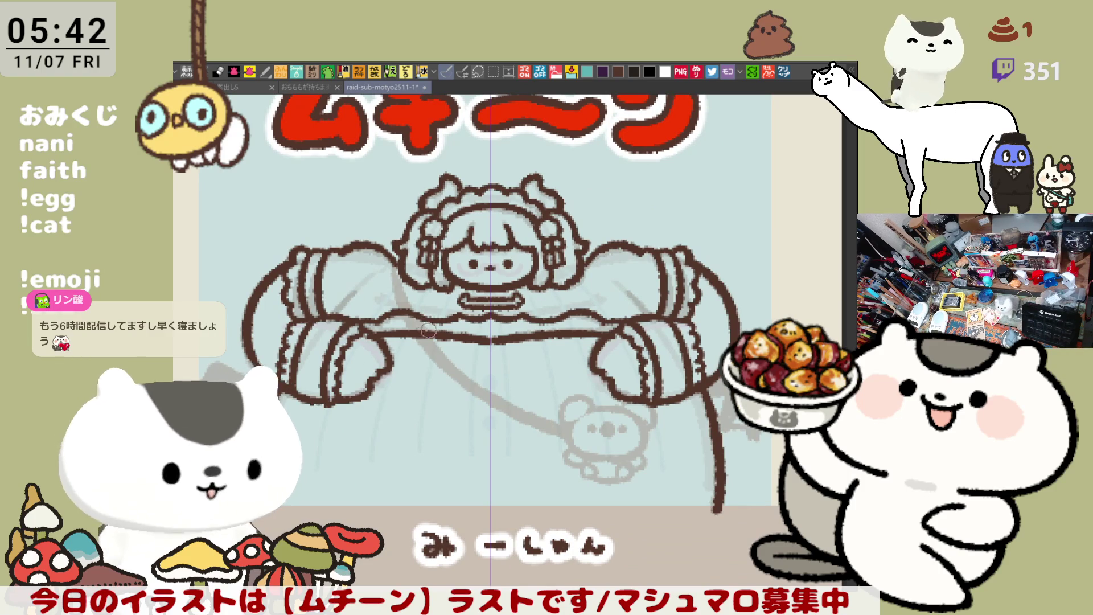
pyautogui.hscroll(-3, 330, 384)
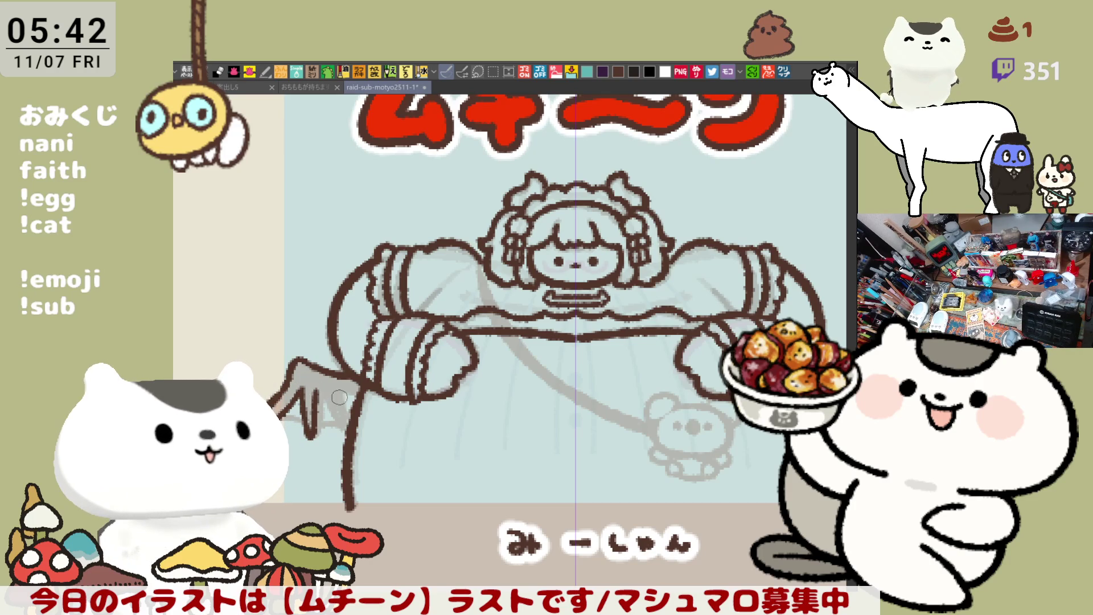
# Step: Ink the lower-left bat wing outline in dark brown where it meets the arm, then save
pyautogui.moveTo(322, 387); pyautogui.dragTo(342, 431)
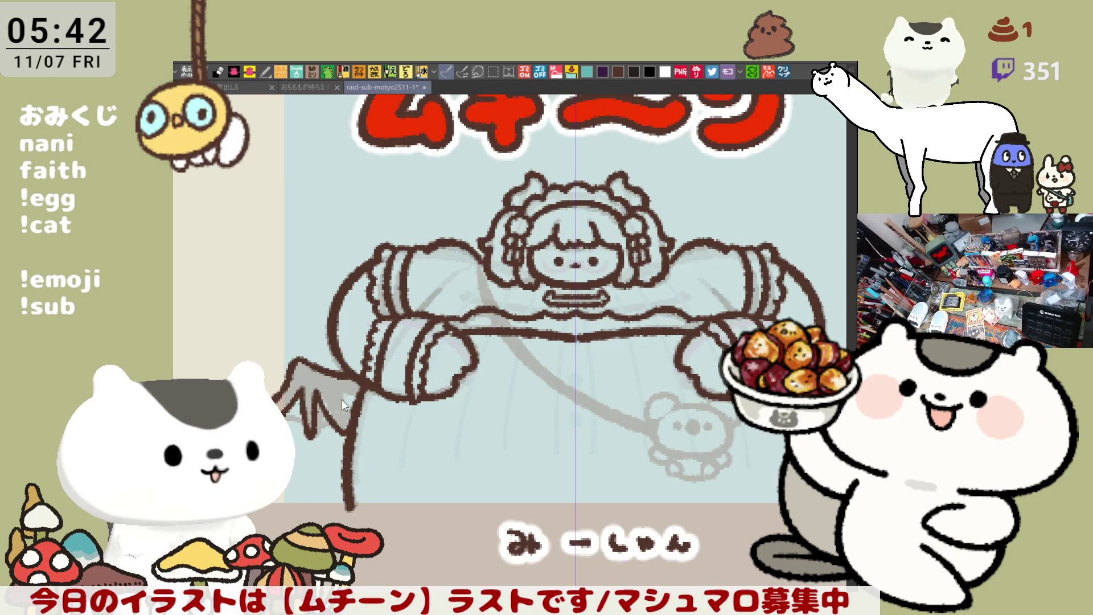
pyautogui.moveTo(341, 393)
pyautogui.mouseDown()
pyautogui.moveTo(344, 404)
pyautogui.moveTo(354, 393)
pyautogui.moveTo(336, 393)
pyautogui.moveTo(362, 392)
pyautogui.mouseUp()
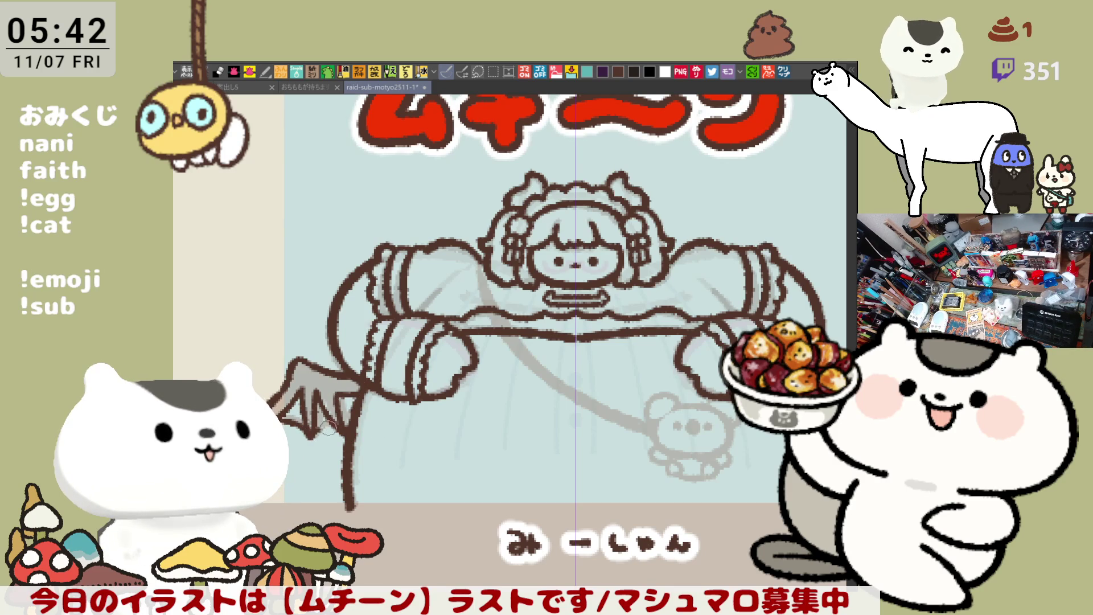
pyautogui.hotkey('ctrl', 's')
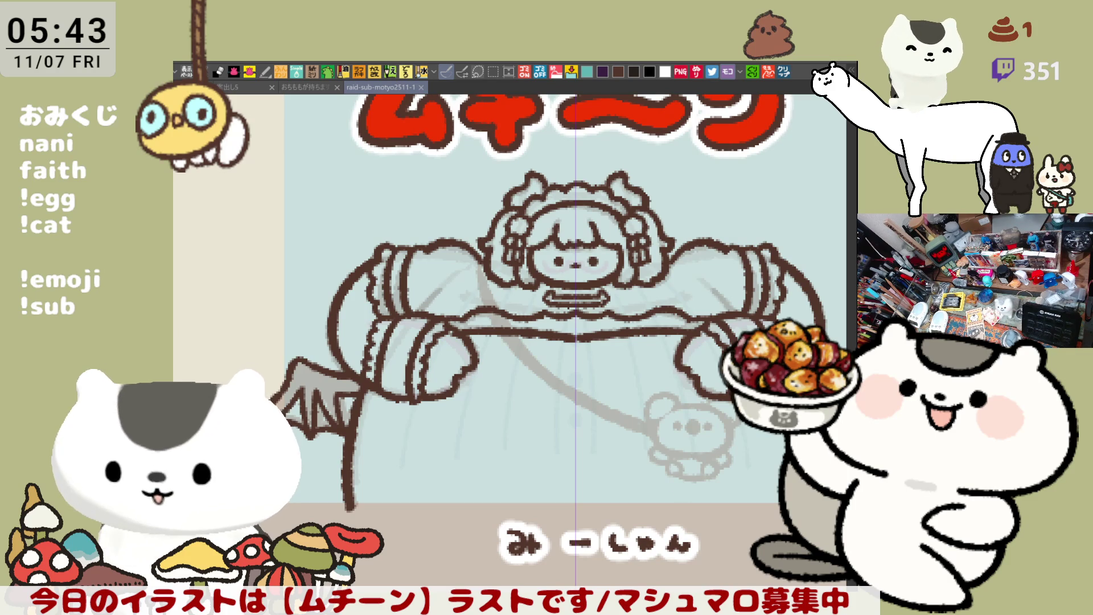
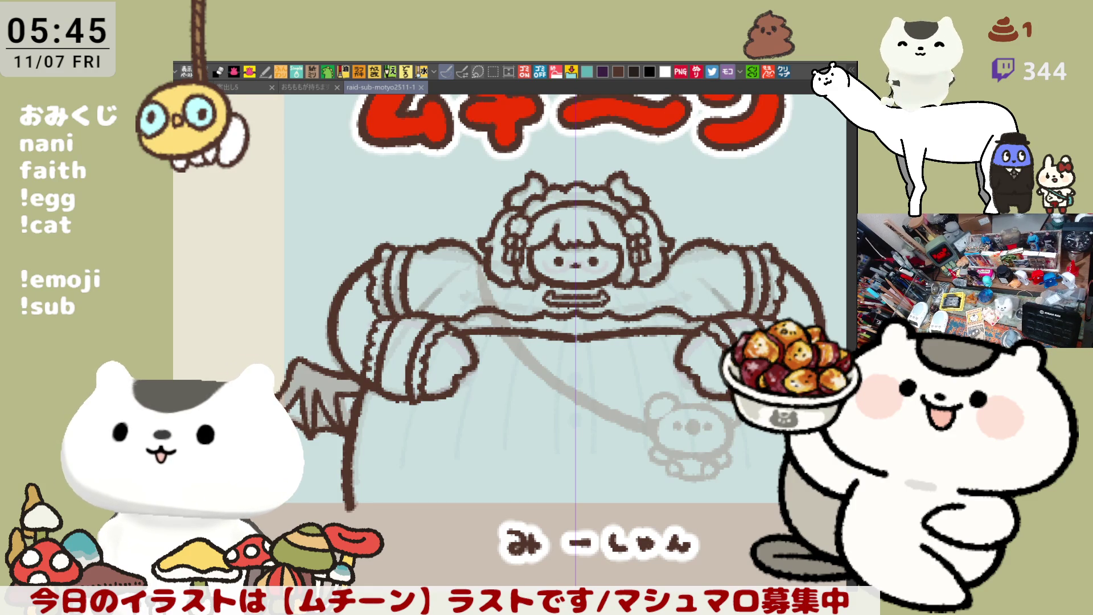
# Step: Ink the brown strap diagonally across the girl's body down to the bear, redoing uneven strokes
pyautogui.moveTo(586, 392)
pyautogui.mouseDown()
pyautogui.moveTo(461, 350)
pyautogui.moveTo(571, 339)
pyautogui.mouseUp()
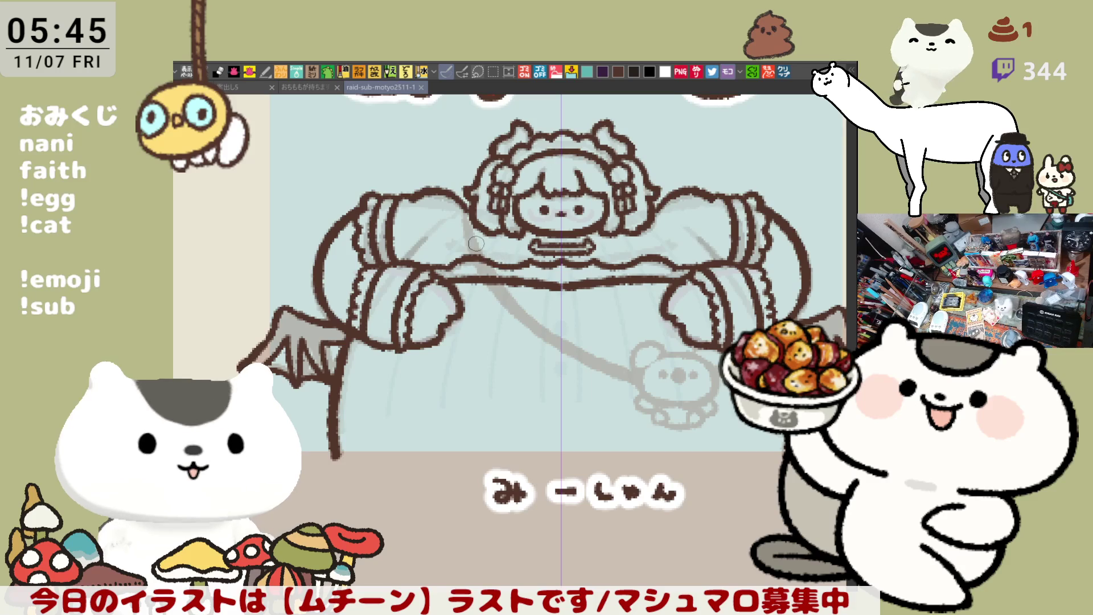
pyautogui.moveTo(478, 245)
pyautogui.mouseDown()
pyautogui.moveTo(501, 290)
pyautogui.moveTo(474, 250)
pyautogui.moveTo(481, 220)
pyautogui.moveTo(517, 299)
pyautogui.moveTo(492, 243)
pyautogui.moveTo(499, 278)
pyautogui.moveTo(578, 333)
pyautogui.moveTo(477, 246)
pyautogui.mouseUp()
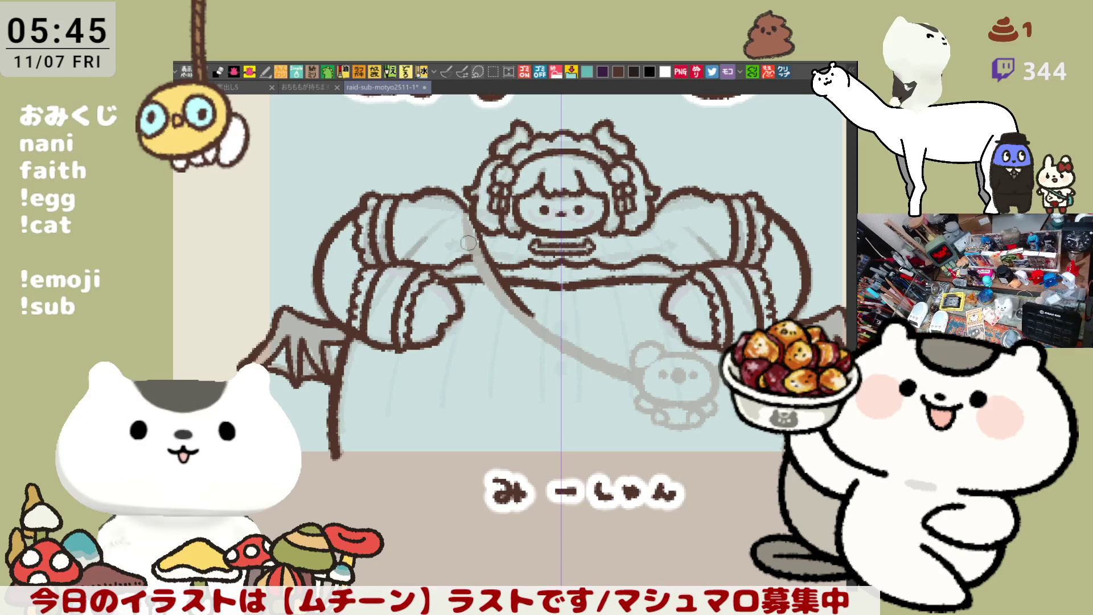
pyautogui.moveTo(517, 295)
pyautogui.mouseDown()
pyautogui.moveTo(580, 345)
pyautogui.moveTo(509, 290)
pyautogui.moveTo(641, 374)
pyautogui.mouseUp()
pyautogui.hotkey('ctrl', 'z')
pyautogui.hotkey('ctrl', 'z')
pyautogui.moveTo(586, 349); pyautogui.dragTo(640, 374)
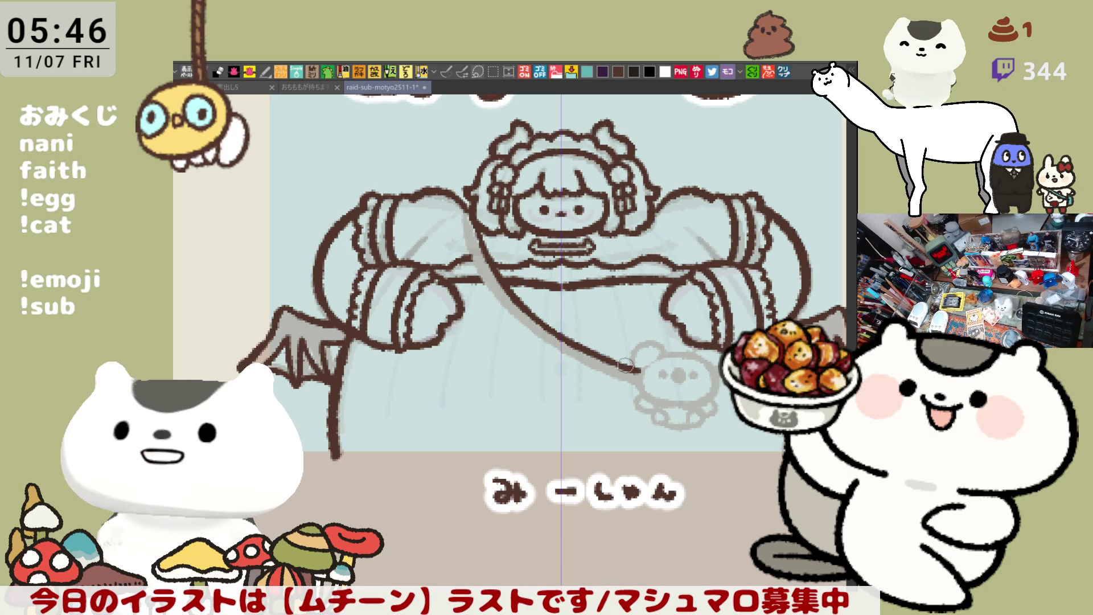
pyautogui.hotkey('ctrl', 'z')
pyautogui.moveTo(462, 199); pyautogui.dragTo(500, 307)
pyautogui.hotkey('ctrl', 'z')
pyautogui.moveTo(475, 259); pyautogui.dragTo(503, 284)
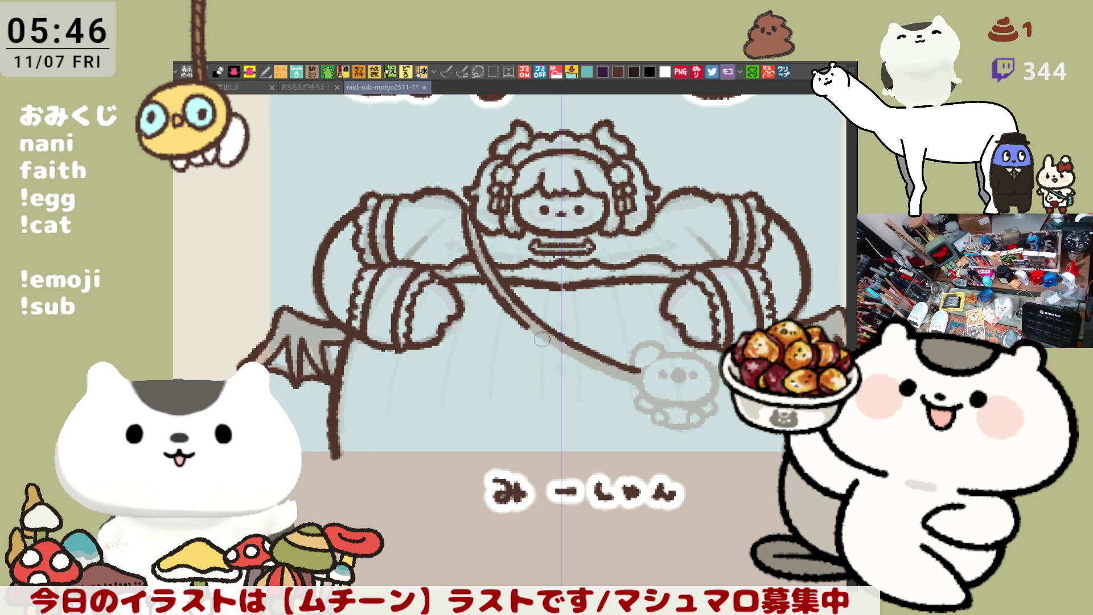
pyautogui.moveTo(484, 270); pyautogui.dragTo(528, 329)
pyautogui.hotkey('ctrl', 'z')
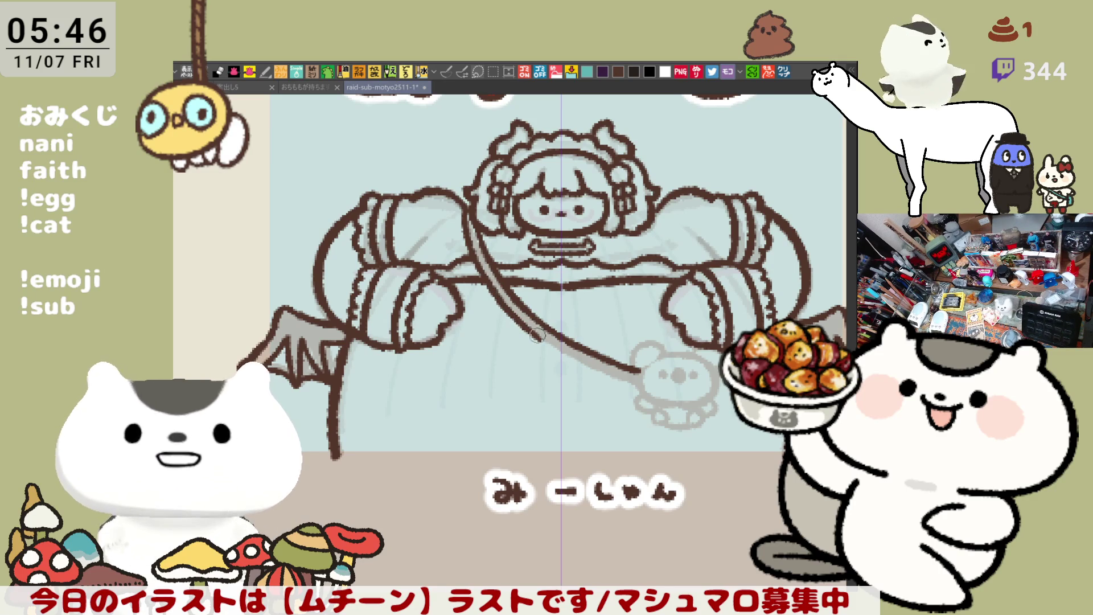
pyautogui.moveTo(526, 323); pyautogui.dragTo(595, 370)
pyautogui.hotkey('ctrl', 'z')
pyautogui.hotkey('ctrl', 'z')
pyautogui.moveTo(506, 311); pyautogui.dragTo(592, 371)
pyautogui.hotkey('ctrl', 'z')
pyautogui.hotkey('ctrl', 'z')
pyautogui.moveTo(507, 310); pyautogui.dragTo(602, 376)
pyautogui.hotkey('ctrl', 'z')
pyautogui.moveTo(507, 307)
pyautogui.mouseDown()
pyautogui.moveTo(597, 373)
pyautogui.moveTo(639, 384)
pyautogui.mouseUp()
pyautogui.hotkey('ctrl', 'z')
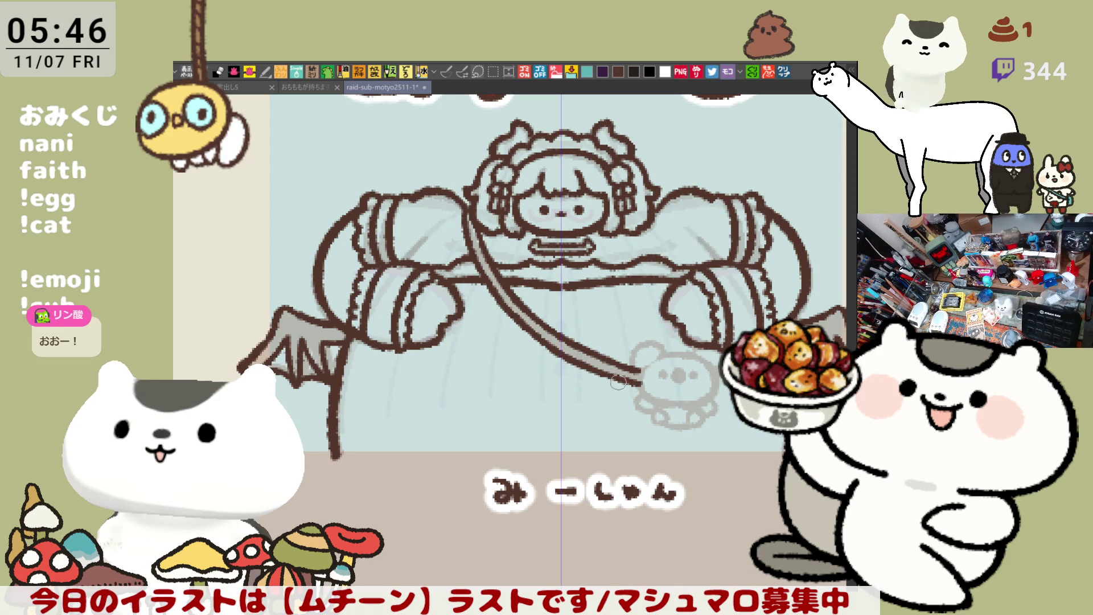
pyautogui.hotkey('ctrl', 'z')
pyautogui.hotkey('ctrl', 'z')
pyautogui.moveTo(521, 319); pyautogui.dragTo(598, 373)
pyautogui.hotkey('ctrl', 'z')
pyautogui.moveTo(512, 319); pyautogui.dragTo(640, 390)
pyautogui.hotkey('ctrl', 'z')
pyautogui.hotkey('ctrl', 'z')
pyautogui.hotkey('ctrl', 'z')
pyautogui.moveTo(577, 359); pyautogui.dragTo(641, 387)
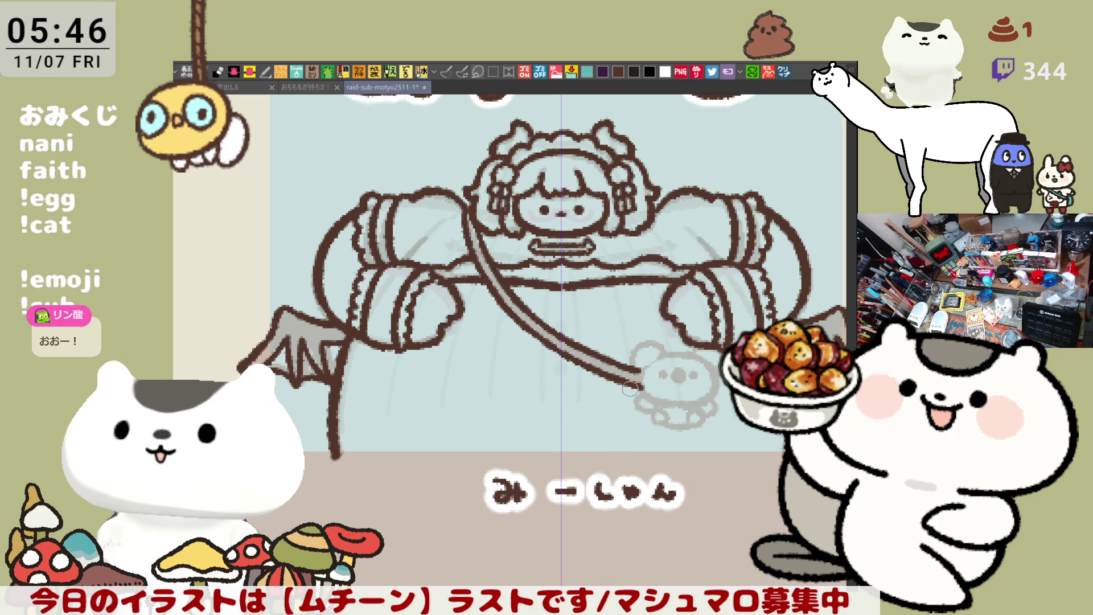
# Step: Draw the strap's horizontal end continuing right past the bear in brown
pyautogui.moveTo(732, 416)
pyautogui.mouseDown()
pyautogui.moveTo(652, 410)
pyautogui.moveTo(664, 401)
pyautogui.mouseUp()
pyautogui.hotkey('ctrl', 'z')
pyautogui.moveTo(586, 402); pyautogui.dragTo(664, 401)
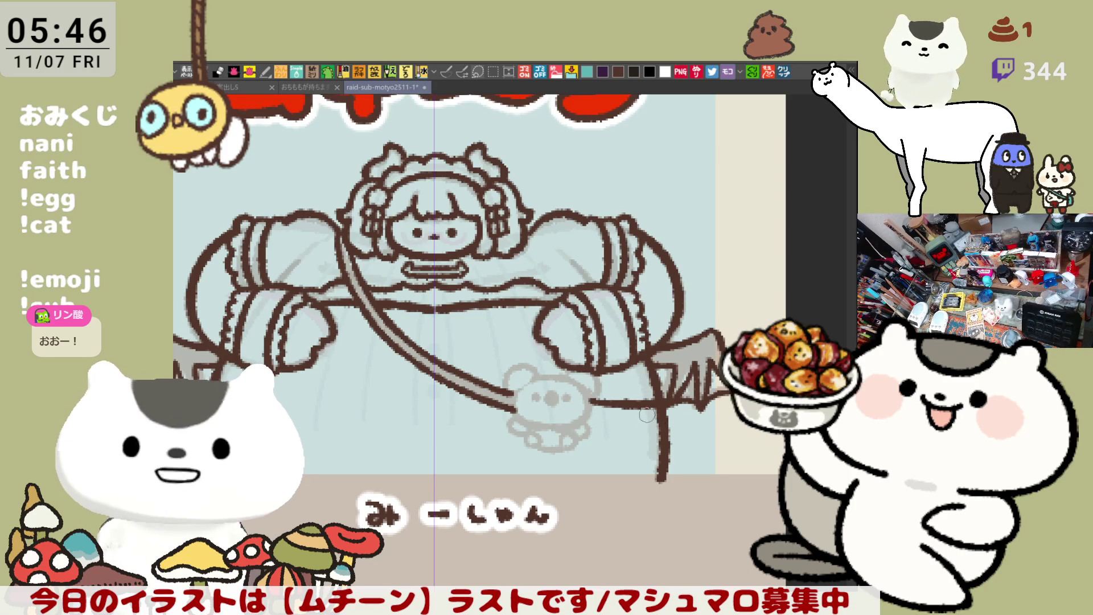
pyautogui.moveTo(586, 403); pyautogui.dragTo(665, 402)
pyautogui.hotkey('ctrl', 'z')
pyautogui.moveTo(586, 403); pyautogui.dragTo(669, 402)
pyautogui.hotkey('ctrl', 'z')
pyautogui.moveTo(581, 415); pyautogui.dragTo(657, 417)
pyautogui.hotkey('ctrl', 'z')
pyautogui.moveTo(576, 416); pyautogui.dragTo(666, 416)
pyautogui.hotkey('ctrl', 'z')
pyautogui.moveTo(578, 415); pyautogui.dragTo(665, 416)
pyautogui.hotkey('ctrl', 'z')
pyautogui.moveTo(576, 416); pyautogui.dragTo(657, 416)
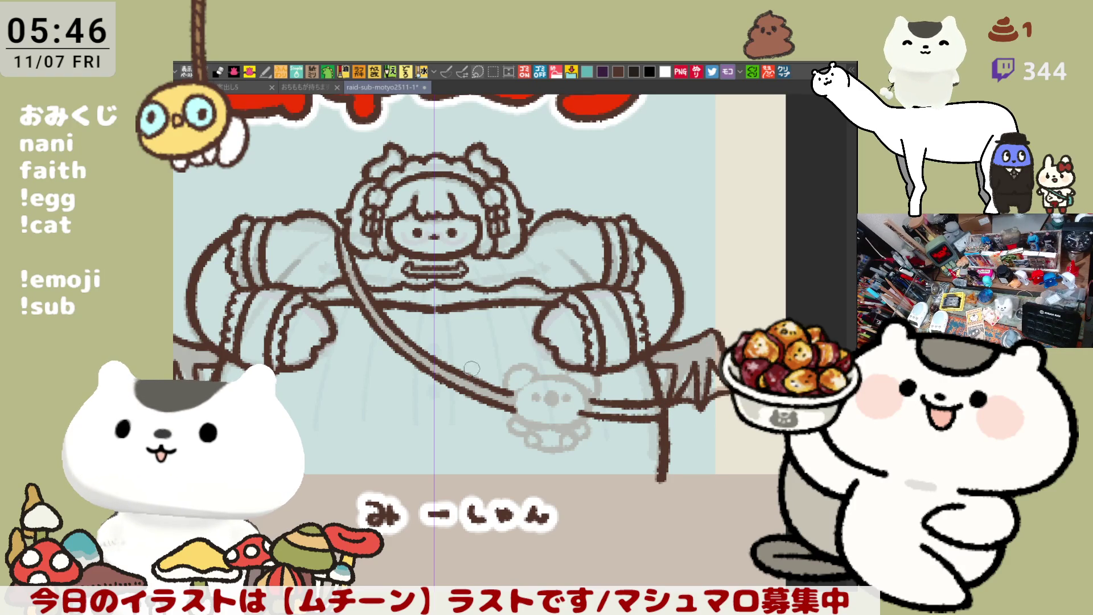
# Step: Zoom in on the bear and ink its head outline: left cheek, top, right side and bottom
pyautogui.scroll(5, 537, 350)
pyautogui.scroll(2, 552, 395)
pyautogui.moveTo(552, 391); pyautogui.dragTo(485, 377)
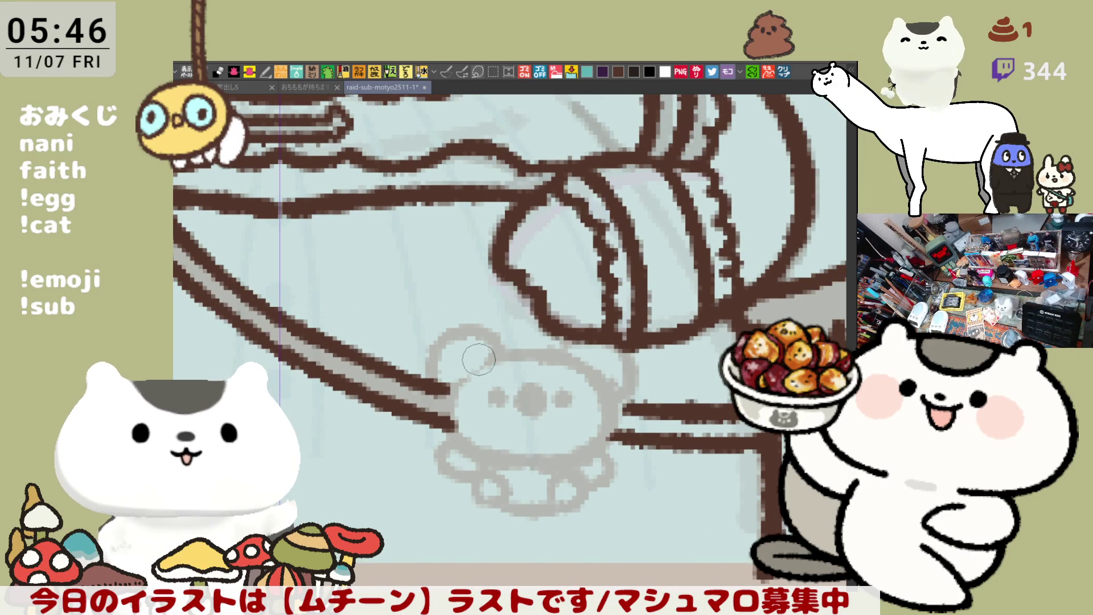
pyautogui.moveTo(489, 355); pyautogui.dragTo(489, 449)
pyautogui.hotkey('ctrl', 'z')
pyautogui.moveTo(488, 355)
pyautogui.mouseDown()
pyautogui.moveTo(451, 421)
pyautogui.moveTo(488, 445)
pyautogui.mouseUp()
pyautogui.moveTo(483, 364)
pyautogui.mouseDown()
pyautogui.moveTo(560, 348)
pyautogui.moveTo(589, 362)
pyautogui.moveTo(598, 455)
pyautogui.mouseUp()
pyautogui.hotkey('ctrl', 'z')
pyautogui.moveTo(592, 357); pyautogui.dragTo(587, 452)
pyautogui.hotkey('ctrl', 'z')
pyautogui.moveTo(595, 356)
pyautogui.mouseDown()
pyautogui.moveTo(621, 398)
pyautogui.moveTo(592, 455)
pyautogui.mouseUp()
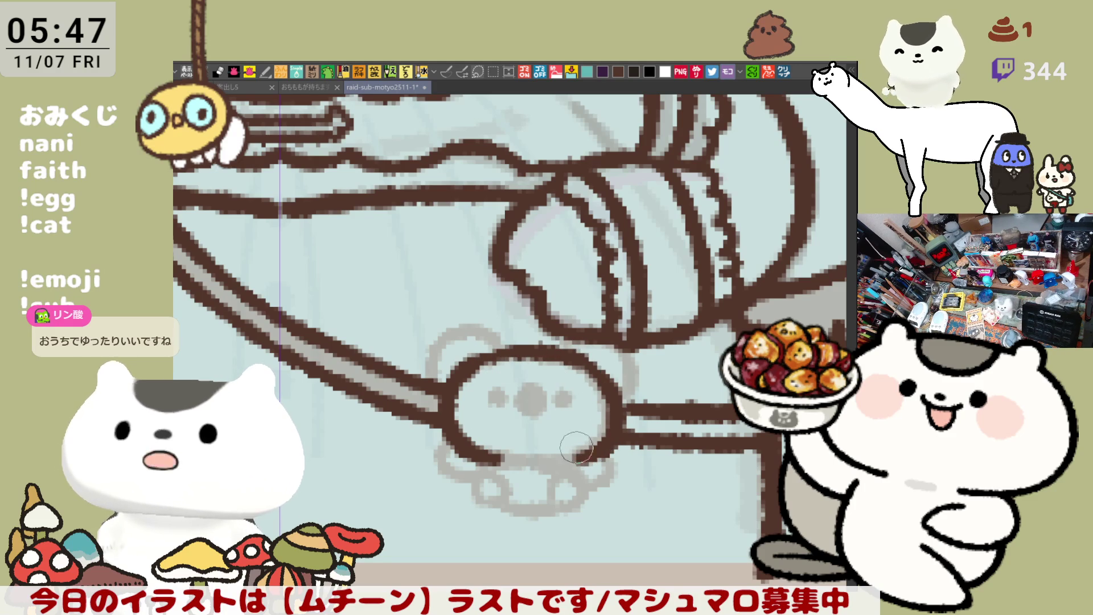
pyautogui.moveTo(503, 460)
pyautogui.mouseDown()
pyautogui.moveTo(562, 444)
pyautogui.moveTo(590, 454)
pyautogui.mouseUp()
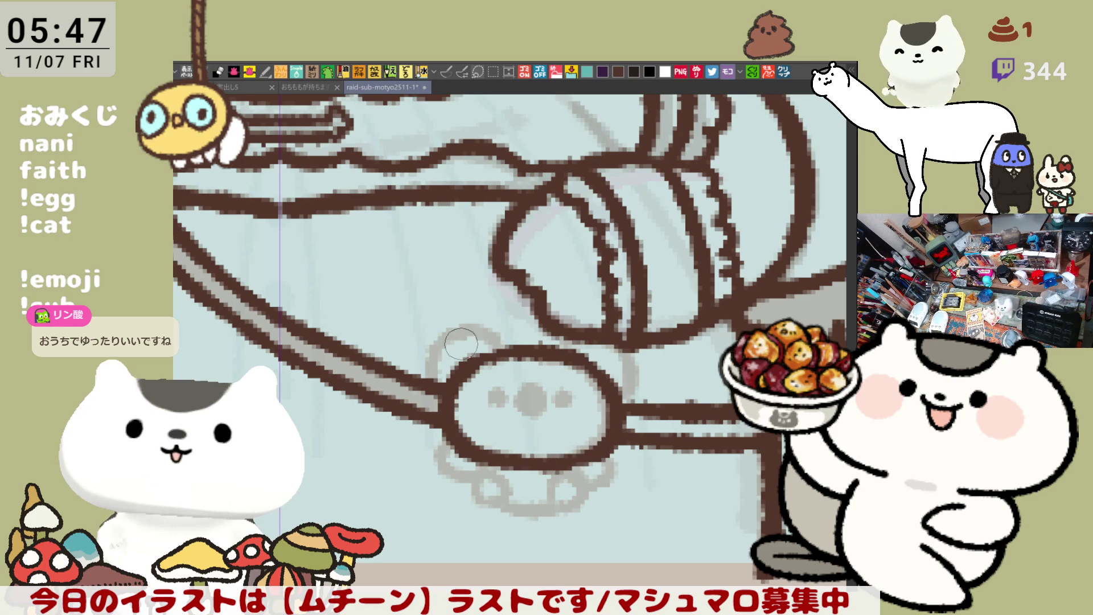
# Step: Ink the bear's left and right ears in brown
pyautogui.moveTo(455, 379)
pyautogui.mouseDown()
pyautogui.moveTo(431, 350)
pyautogui.moveTo(505, 354)
pyautogui.mouseUp()
pyautogui.hotkey('ctrl', 'z')
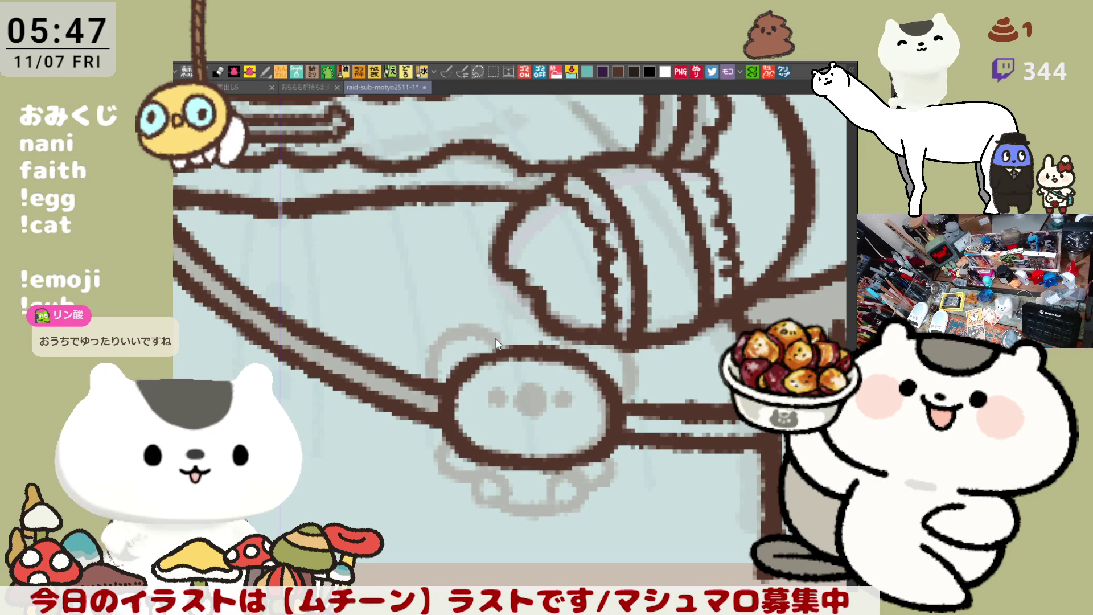
pyautogui.moveTo(438, 376); pyautogui.dragTo(503, 349)
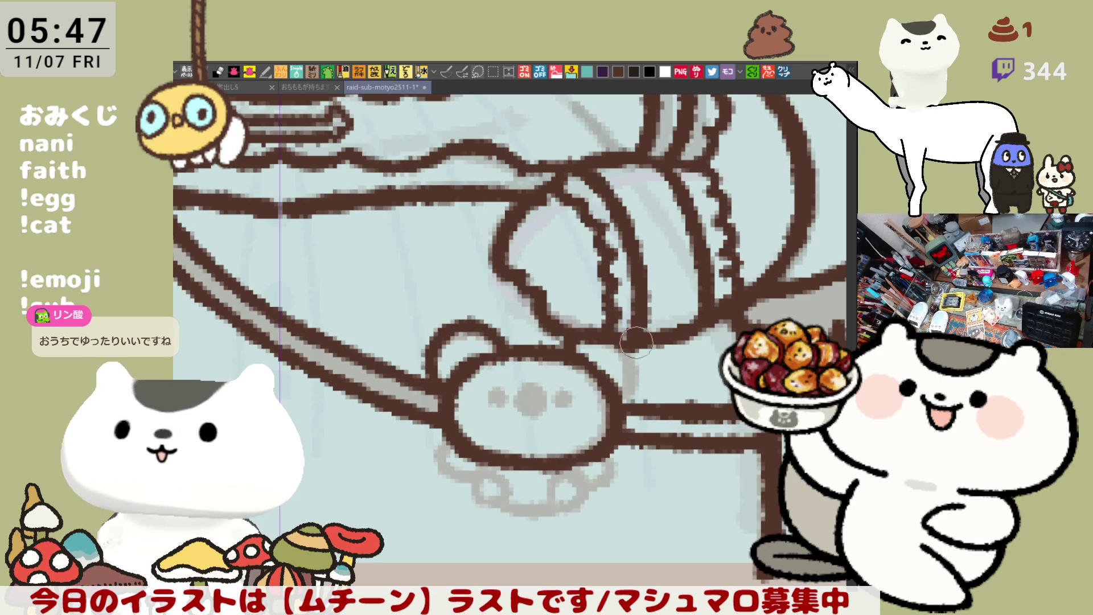
pyautogui.moveTo(569, 344)
pyautogui.mouseDown()
pyautogui.moveTo(635, 342)
pyautogui.moveTo(618, 375)
pyautogui.mouseUp()
pyautogui.hotkey('ctrl', 'z')
pyautogui.moveTo(629, 330); pyautogui.dragTo(615, 407)
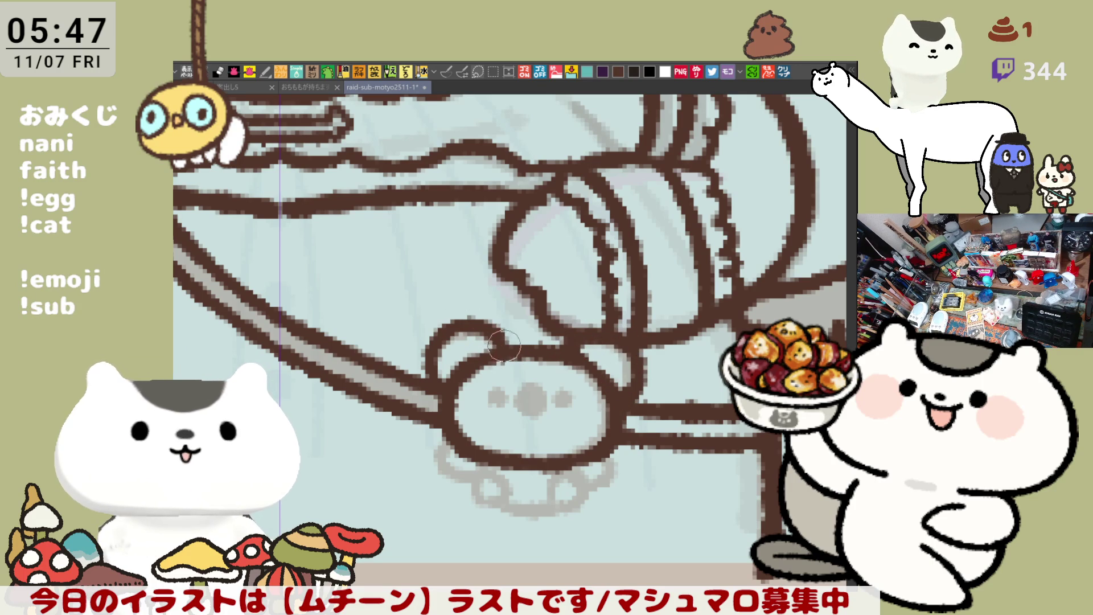
# Step: Add the bear's two eyes and paint its nose dark brown
pyautogui.moveTo(499, 392); pyautogui.dragTo(494, 394)
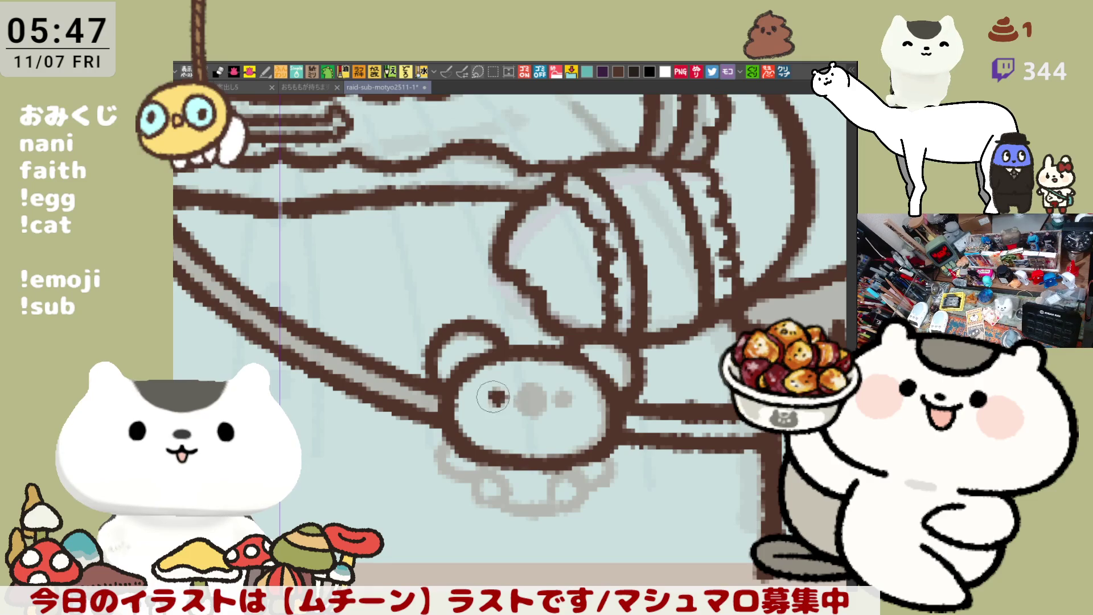
pyautogui.moveTo(565, 395); pyautogui.dragTo(558, 395)
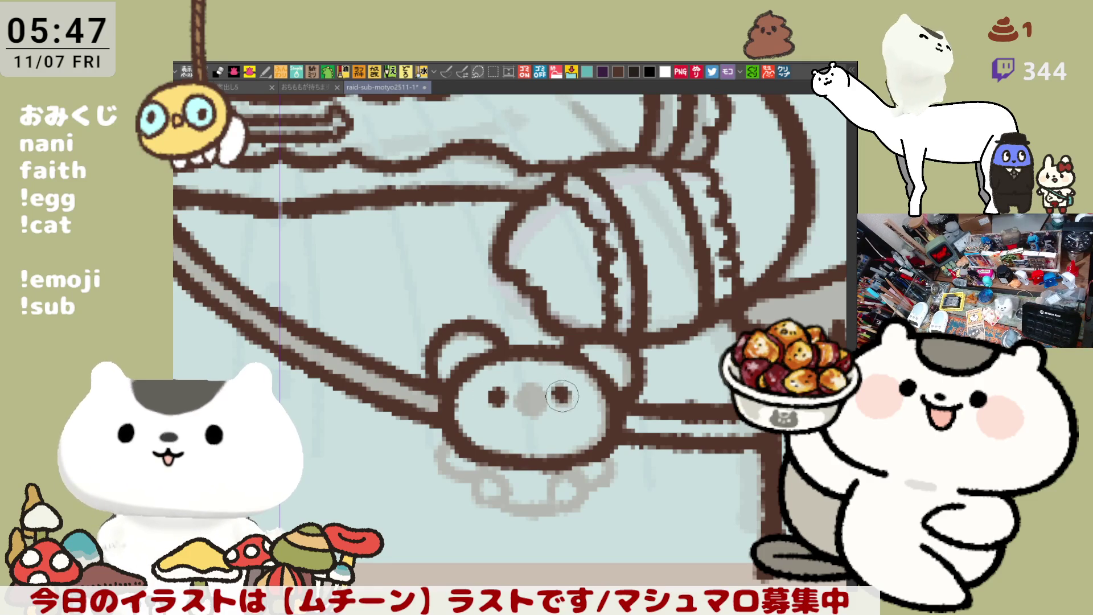
pyautogui.hotkey('ctrl', 'z')
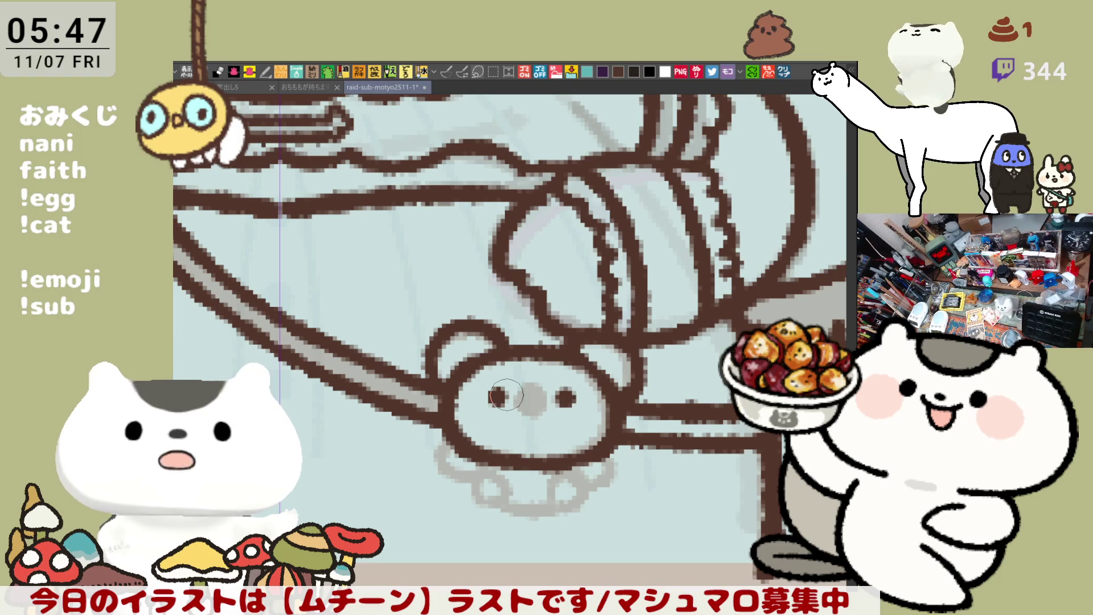
pyautogui.scroll(2, 506, 394)
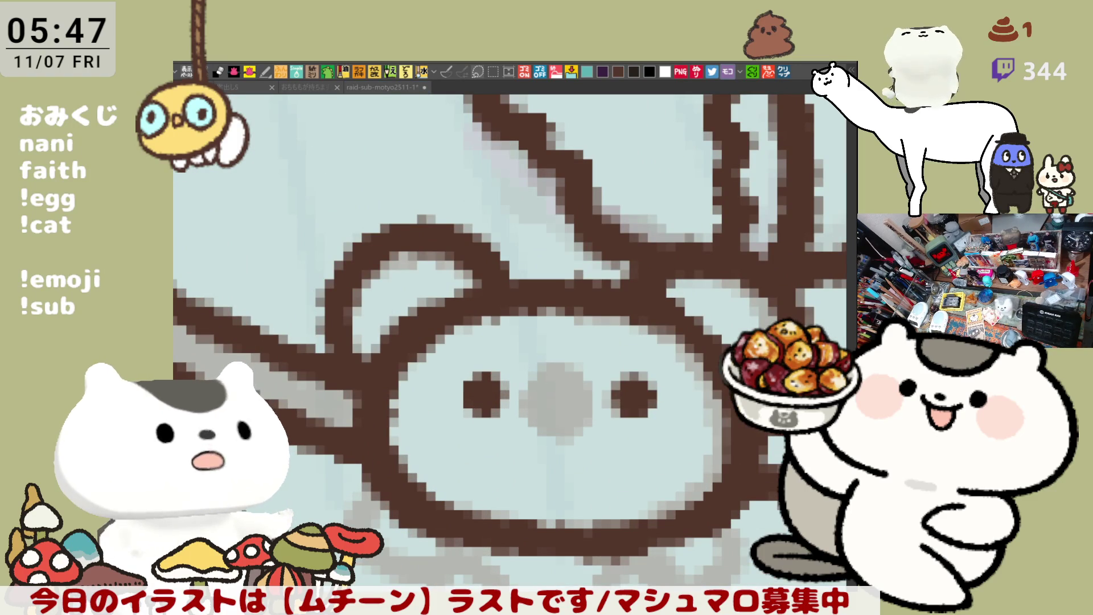
pyautogui.moveTo(551, 391)
pyautogui.mouseDown()
pyautogui.moveTo(532, 390)
pyautogui.moveTo(558, 376)
pyautogui.moveTo(538, 415)
pyautogui.moveTo(549, 410)
pyautogui.moveTo(555, 444)
pyautogui.moveTo(572, 421)
pyautogui.moveTo(585, 431)
pyautogui.mouseUp()
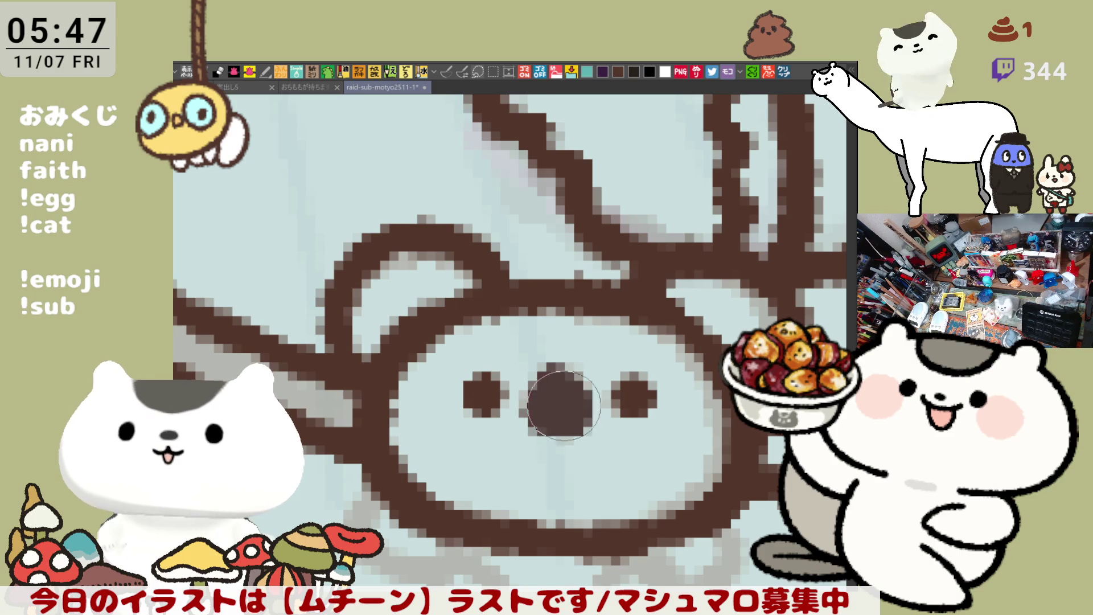
# Step: Ink the bear's left leg below the body as a small loop, retrying strokes until clean
pyautogui.scroll(-2, 383, 397)
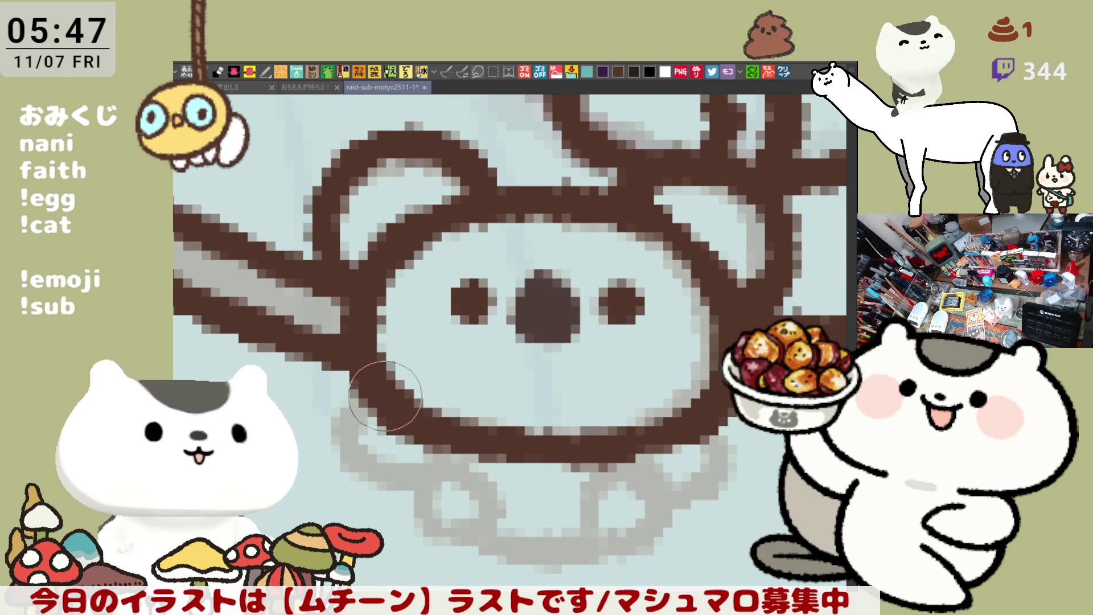
pyautogui.moveTo(342, 405); pyautogui.dragTo(393, 473)
pyautogui.hotkey('ctrl', 'z')
pyautogui.moveTo(342, 405); pyautogui.dragTo(403, 475)
pyautogui.hotkey('ctrl', 'z')
pyautogui.moveTo(354, 393); pyautogui.dragTo(401, 475)
pyautogui.hotkey('ctrl', 'z')
pyautogui.moveTo(381, 397); pyautogui.dragTo(432, 512)
pyautogui.hotkey('ctrl', 'z')
pyautogui.moveTo(342, 405)
pyautogui.mouseDown()
pyautogui.moveTo(426, 488)
pyautogui.moveTo(453, 546)
pyautogui.moveTo(501, 561)
pyautogui.mouseUp()
pyautogui.hotkey('ctrl', 'z')
pyautogui.moveTo(398, 438)
pyautogui.mouseDown()
pyautogui.moveTo(455, 547)
pyautogui.moveTo(512, 563)
pyautogui.mouseUp()
pyautogui.hotkey('ctrl', 'z')
pyautogui.moveTo(432, 483)
pyautogui.mouseDown()
pyautogui.moveTo(444, 535)
pyautogui.moveTo(496, 566)
pyautogui.mouseUp()
pyautogui.hotkey('ctrl', 'z')
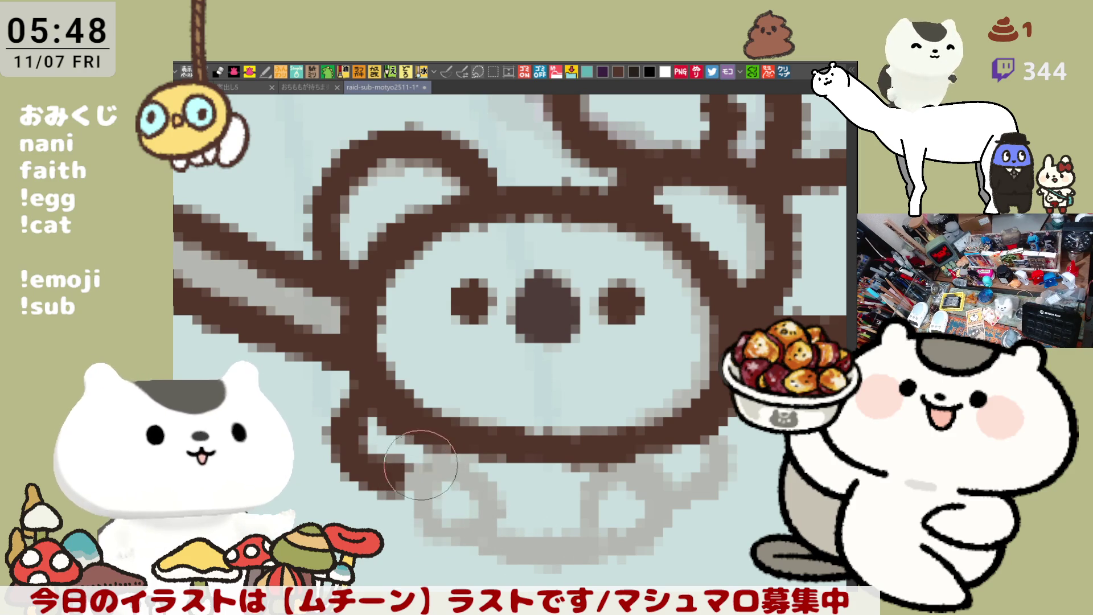
pyautogui.moveTo(420, 467)
pyautogui.mouseDown()
pyautogui.moveTo(450, 563)
pyautogui.moveTo(490, 569)
pyautogui.moveTo(477, 489)
pyautogui.moveTo(455, 547)
pyautogui.moveTo(569, 541)
pyautogui.mouseUp()
pyautogui.hotkey('ctrl', 'z')
pyautogui.moveTo(455, 501)
pyautogui.mouseDown()
pyautogui.moveTo(541, 563)
pyautogui.moveTo(598, 561)
pyautogui.moveTo(620, 478)
pyautogui.moveTo(672, 546)
pyautogui.mouseUp()
# Step: Ink the bear's right leg loop and lower-left leg loop in brown
pyautogui.moveTo(686, 429)
pyautogui.mouseDown()
pyautogui.moveTo(731, 501)
pyautogui.moveTo(637, 467)
pyautogui.mouseUp()
pyautogui.hotkey('ctrl', 'z')
pyautogui.moveTo(700, 399)
pyautogui.mouseDown()
pyautogui.moveTo(731, 500)
pyautogui.moveTo(677, 445)
pyautogui.mouseUp()
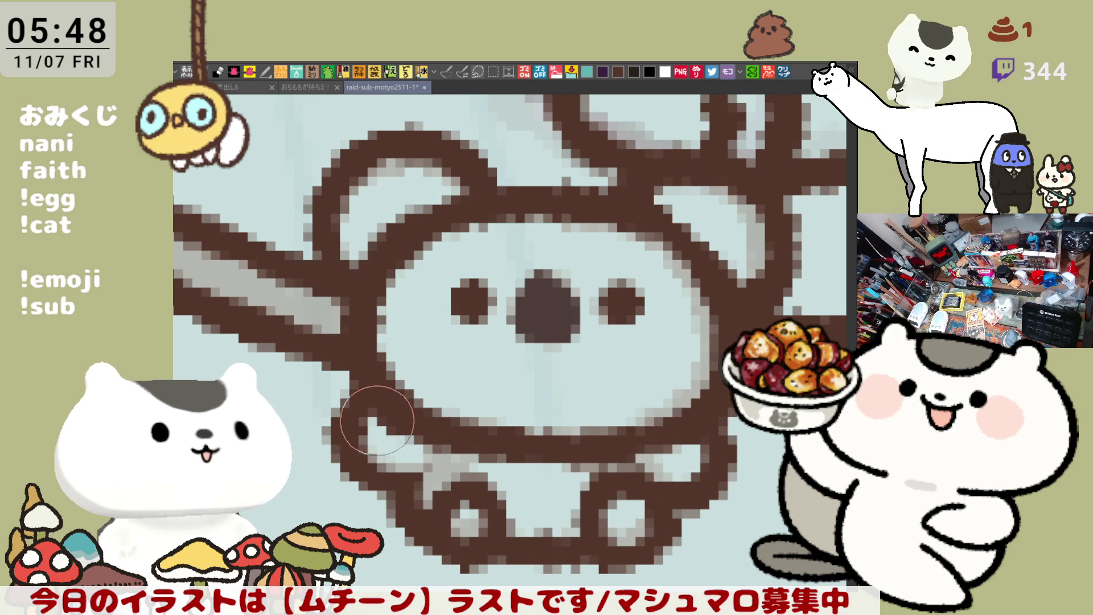
pyautogui.moveTo(370, 421)
pyautogui.mouseDown()
pyautogui.moveTo(353, 490)
pyautogui.moveTo(421, 473)
pyautogui.moveTo(376, 419)
pyautogui.moveTo(398, 438)
pyautogui.moveTo(470, 450)
pyautogui.mouseUp()
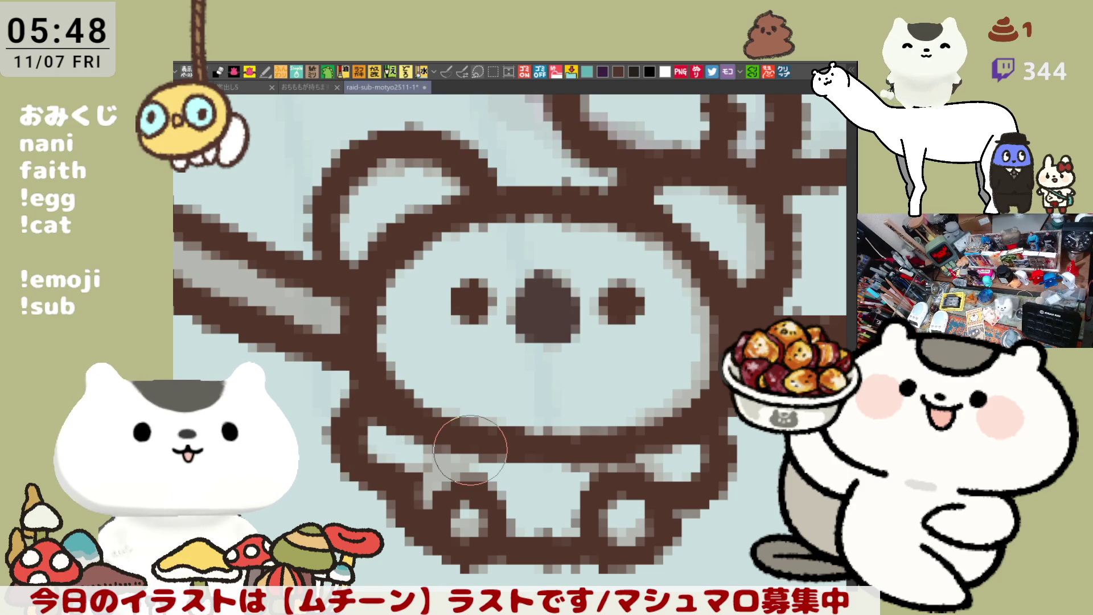
pyautogui.scroll(-3, 466, 444)
pyautogui.scroll(1, 447, 412)
pyautogui.scroll(1, 442, 406)
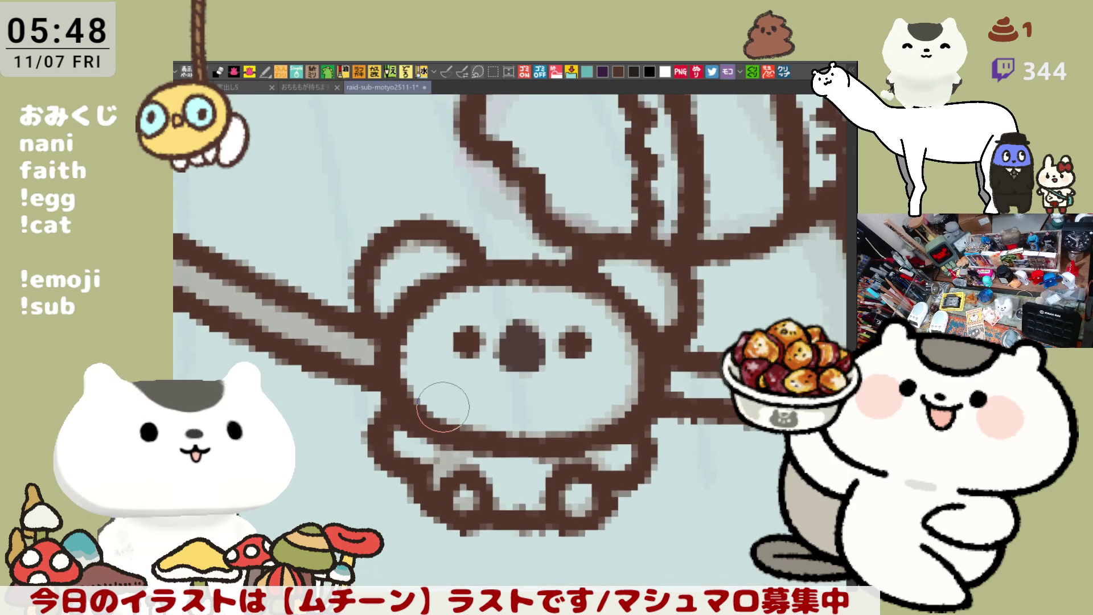
pyautogui.scroll(-3, 442, 407)
pyautogui.scroll(1, 443, 407)
pyautogui.scroll(1, 443, 406)
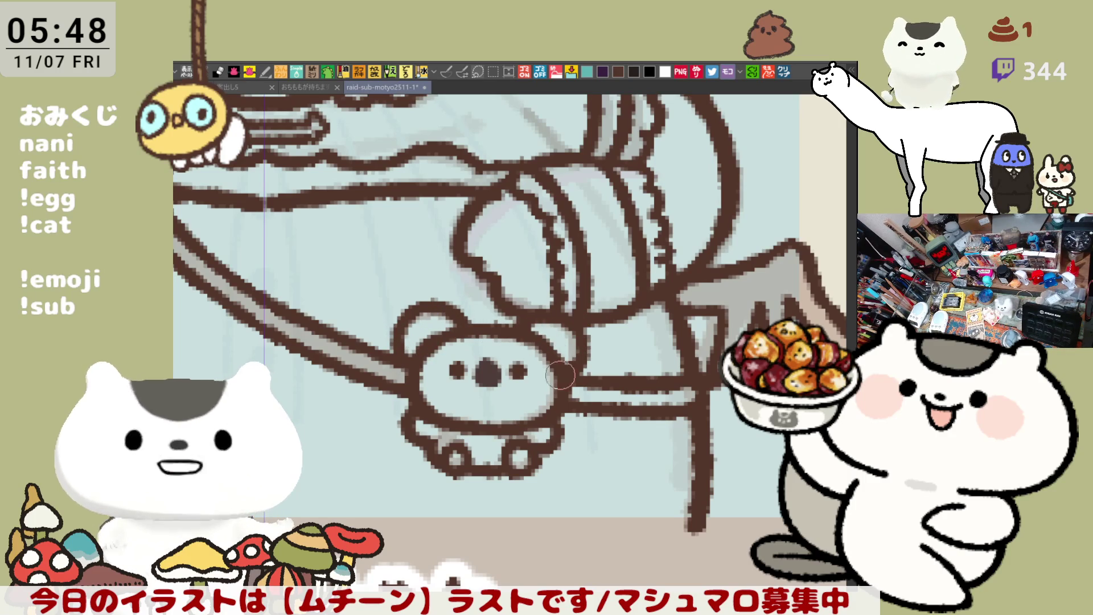
pyautogui.moveTo(555, 365); pyautogui.dragTo(611, 393)
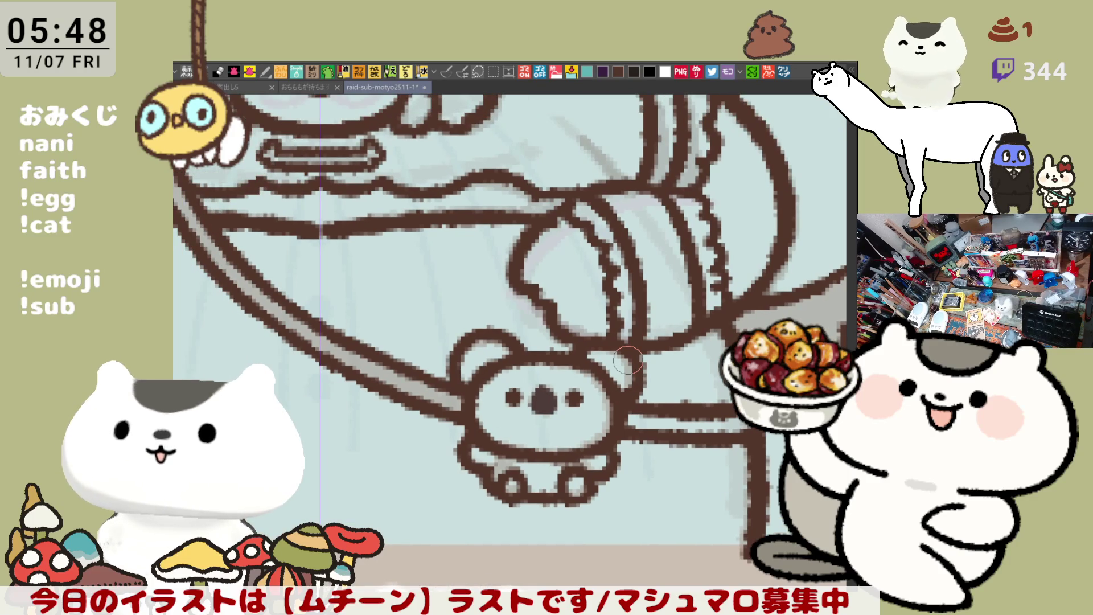
# Step: Zoom and pan across the card grid to centre the みーしゃん drawing
pyautogui.scroll(3, 571, 357)
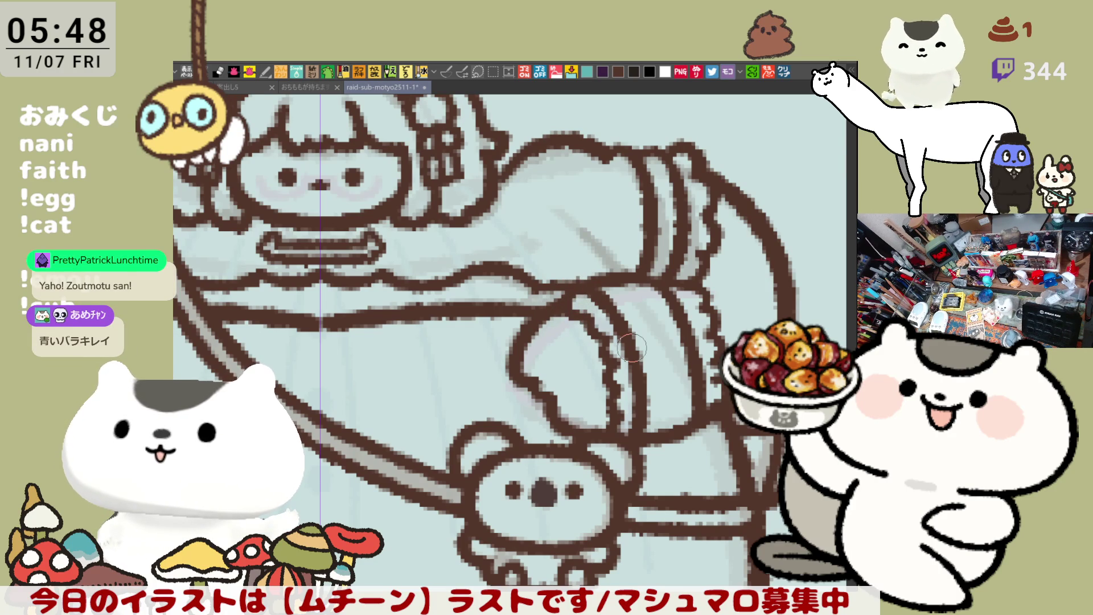
pyautogui.scroll(-4, 775, 305)
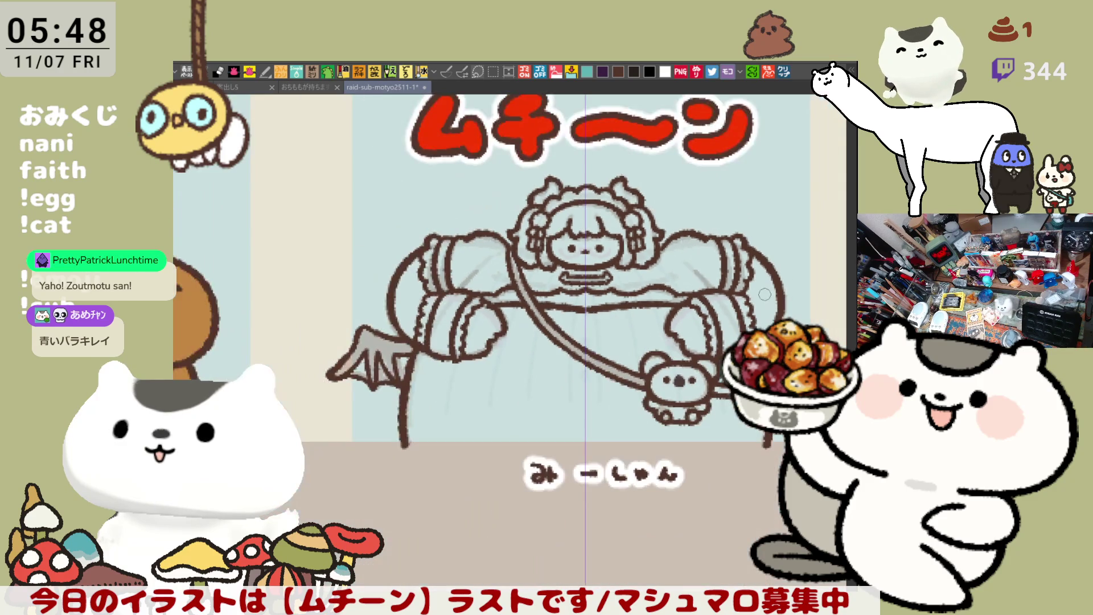
pyautogui.scroll(-3, 761, 292)
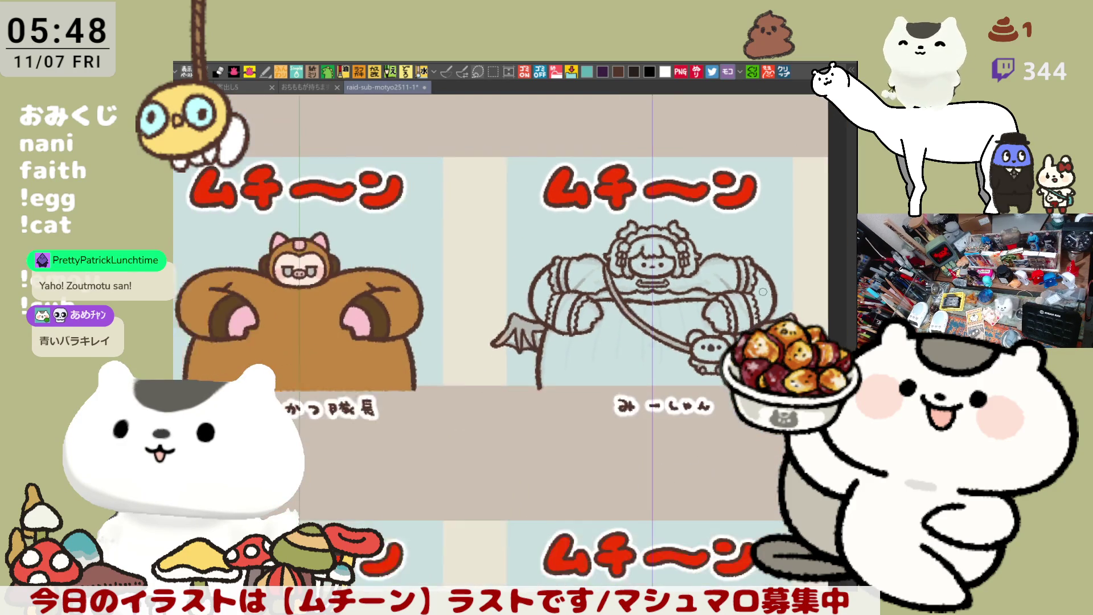
pyautogui.scroll(-2, 750, 290)
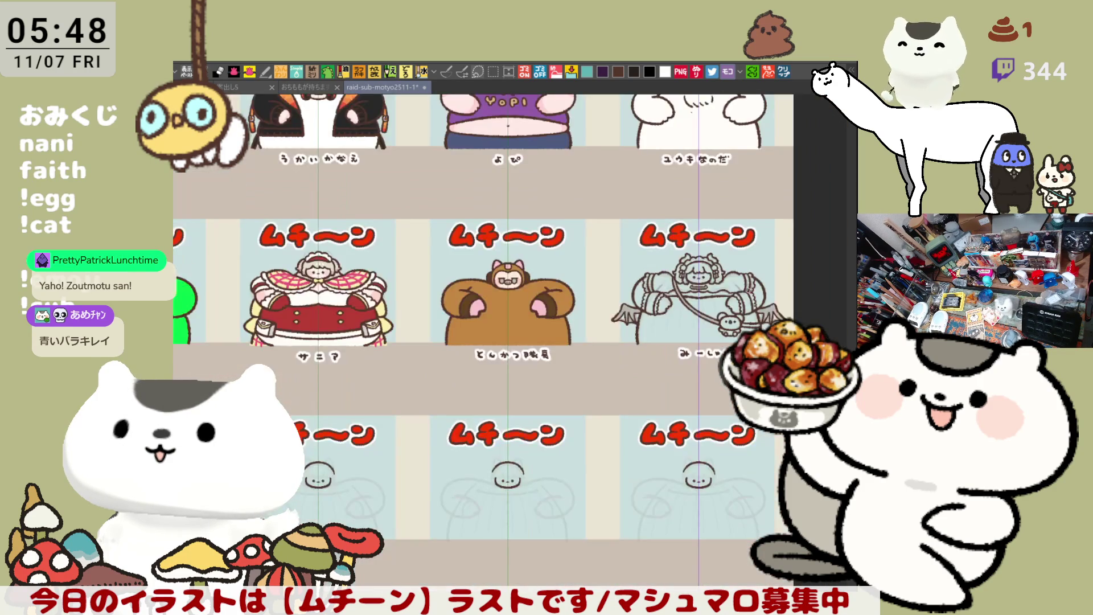
pyautogui.scroll(1, 752, 297)
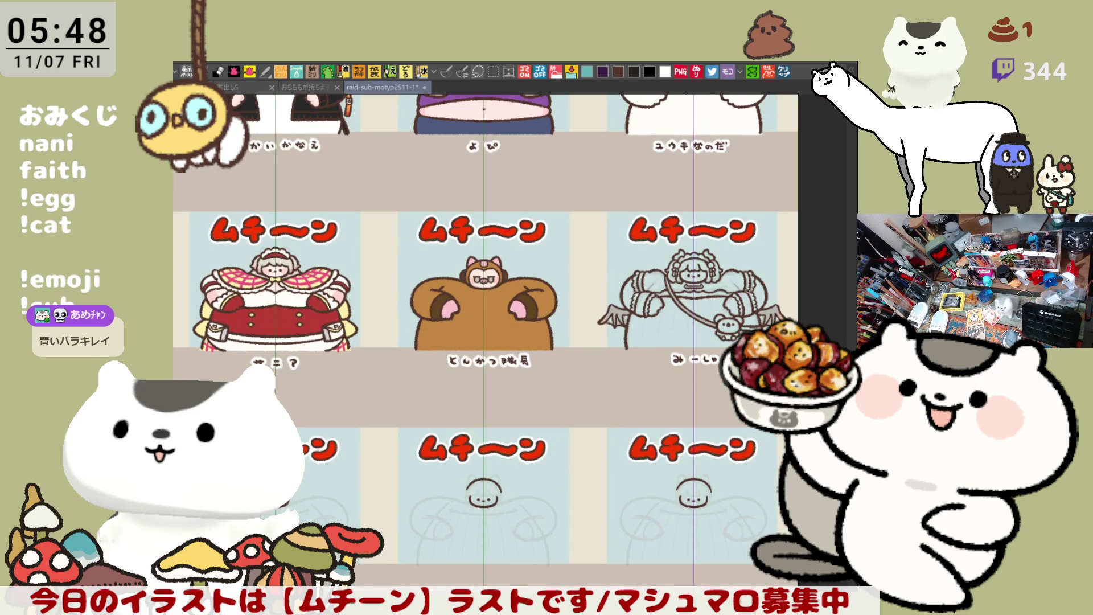
pyautogui.moveTo(786, 277); pyautogui.dragTo(619, 371)
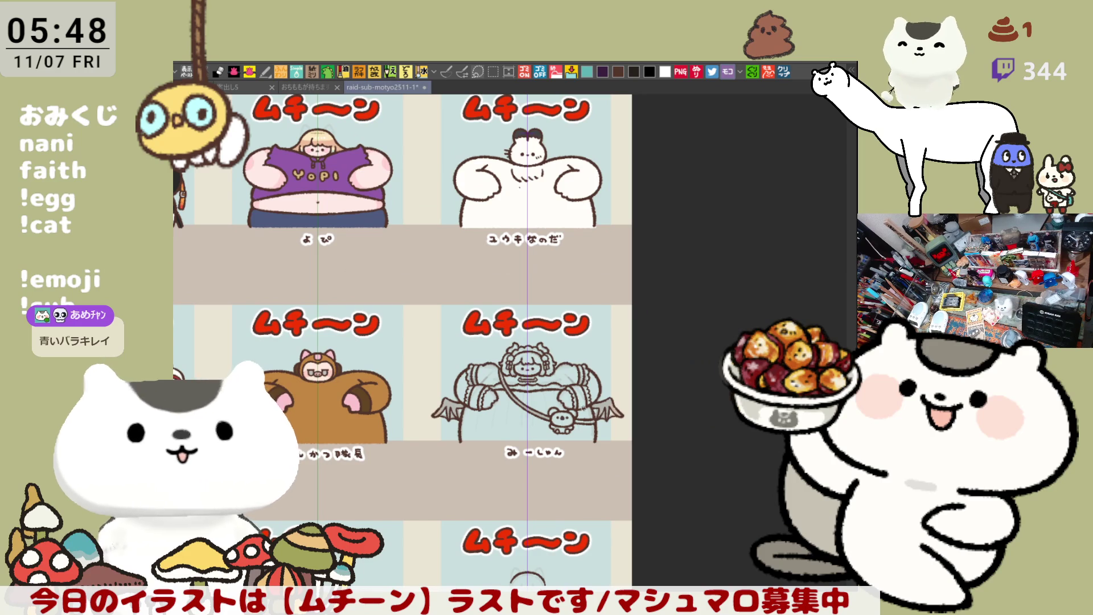
pyautogui.scroll(5, 510, 374)
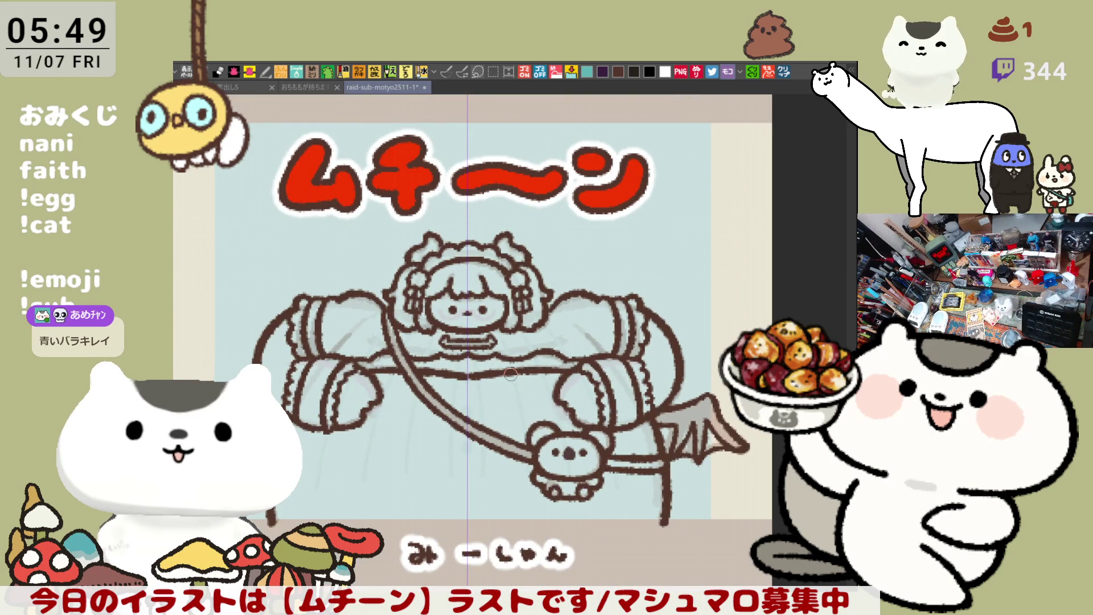
pyautogui.moveTo(563, 355); pyautogui.dragTo(591, 310)
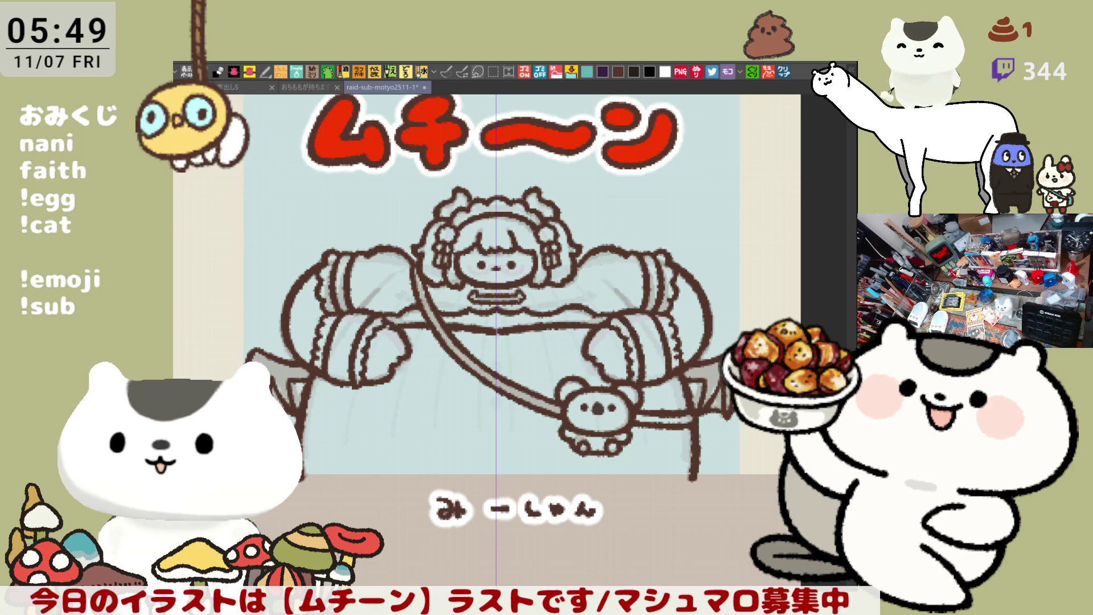
# Step: Undo the first fill, close the figure's bottom edge with a line, then fill the girl dusky purple
pyautogui.moveTo(236, 250)
pyautogui.mouseDown()
pyautogui.moveTo(226, 243)
pyautogui.moveTo(635, 183)
pyautogui.moveTo(689, 559)
pyautogui.moveTo(450, 458)
pyautogui.mouseUp()
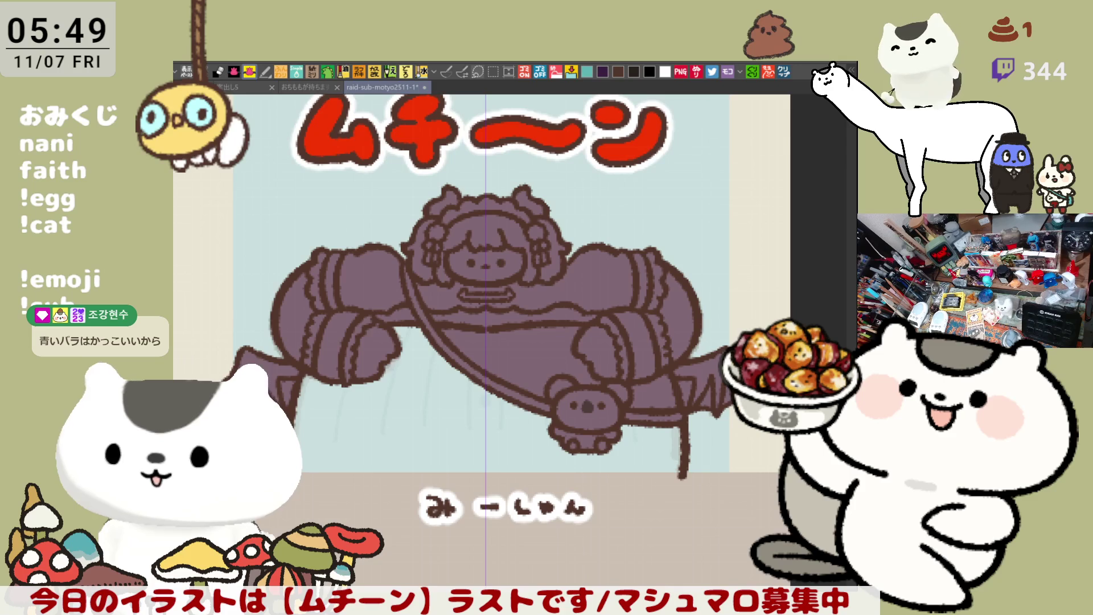
pyautogui.hotkey('ctrl', 'z')
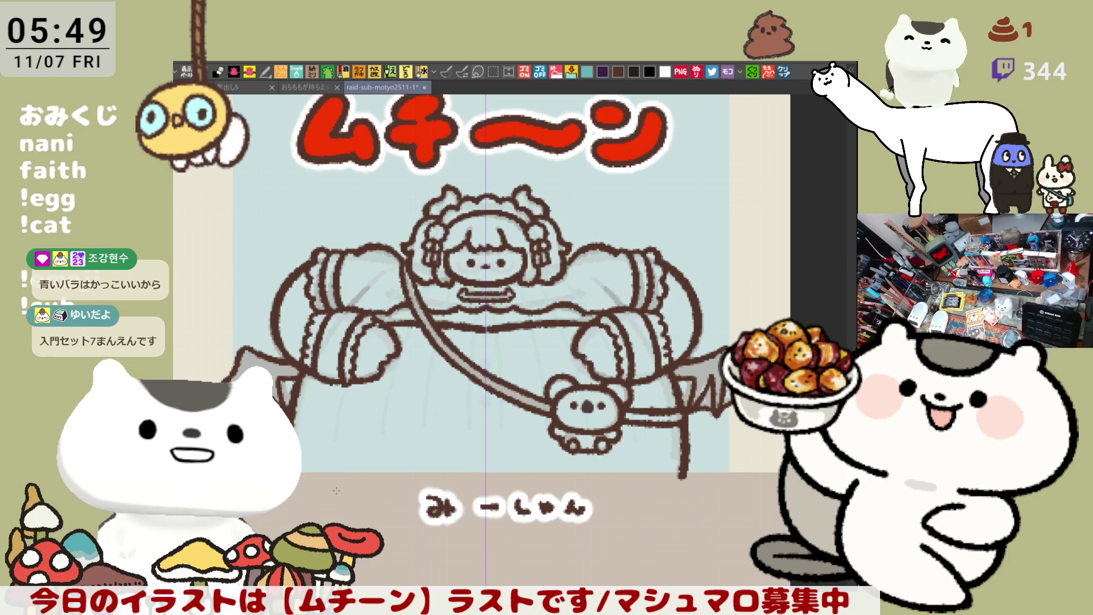
pyautogui.moveTo(297, 478); pyautogui.dragTo(687, 478)
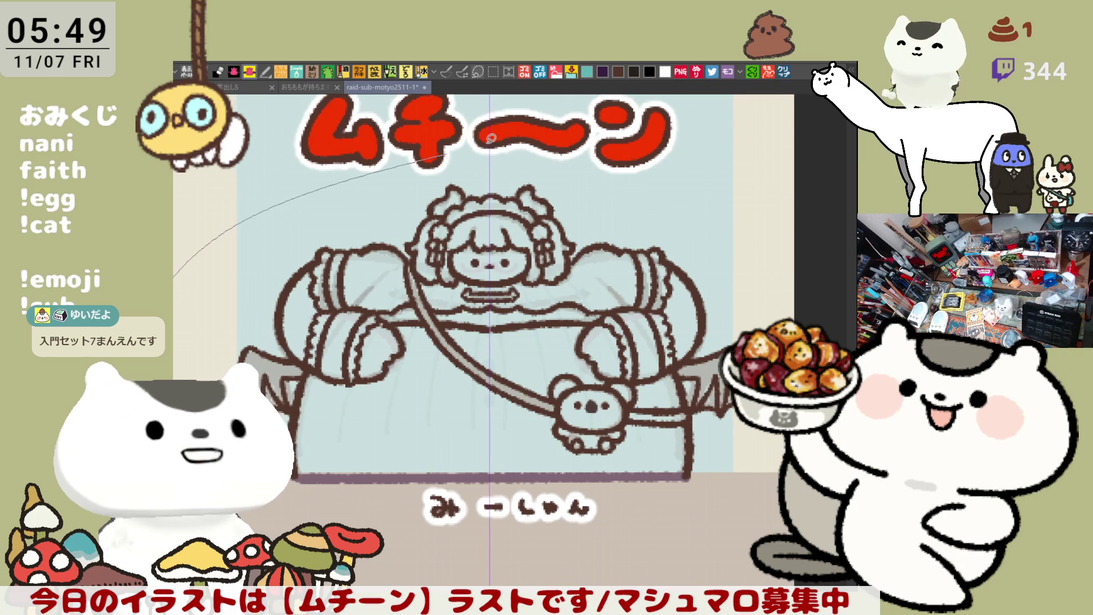
pyautogui.click(409, 385)
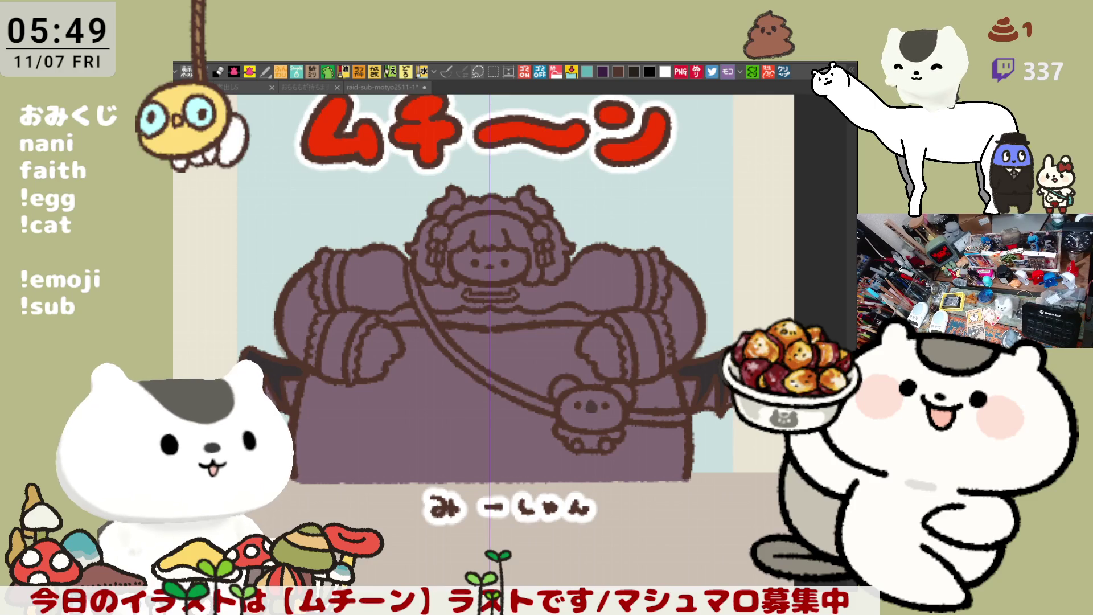
pyautogui.click(461, 72)
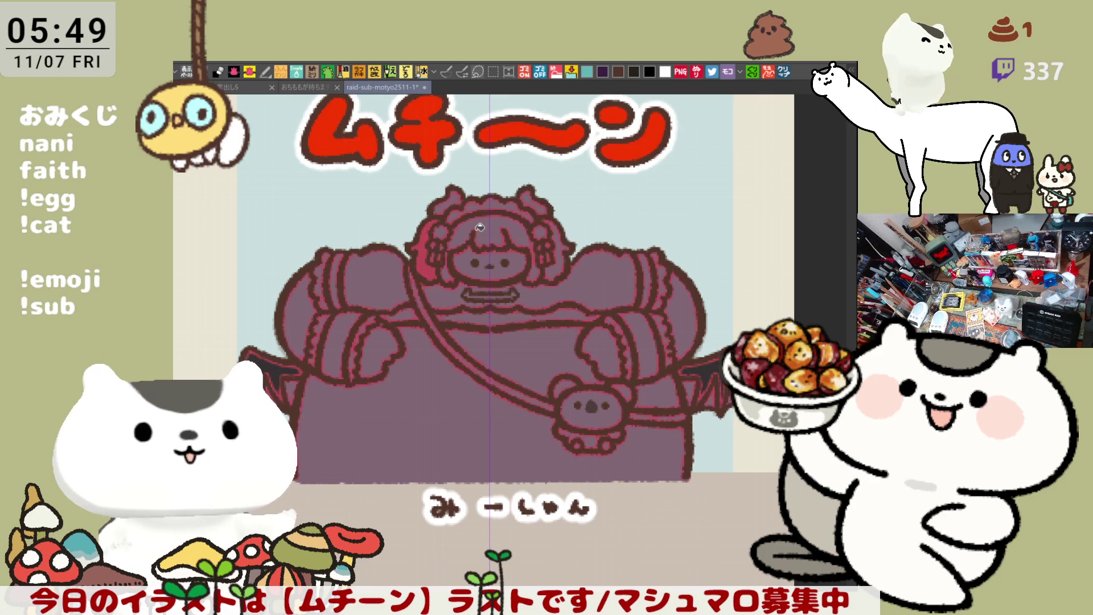
# Step: Fill the hair red, add a white hair ornament, and fill both upper sleeves and chest white
pyautogui.click(515, 230)
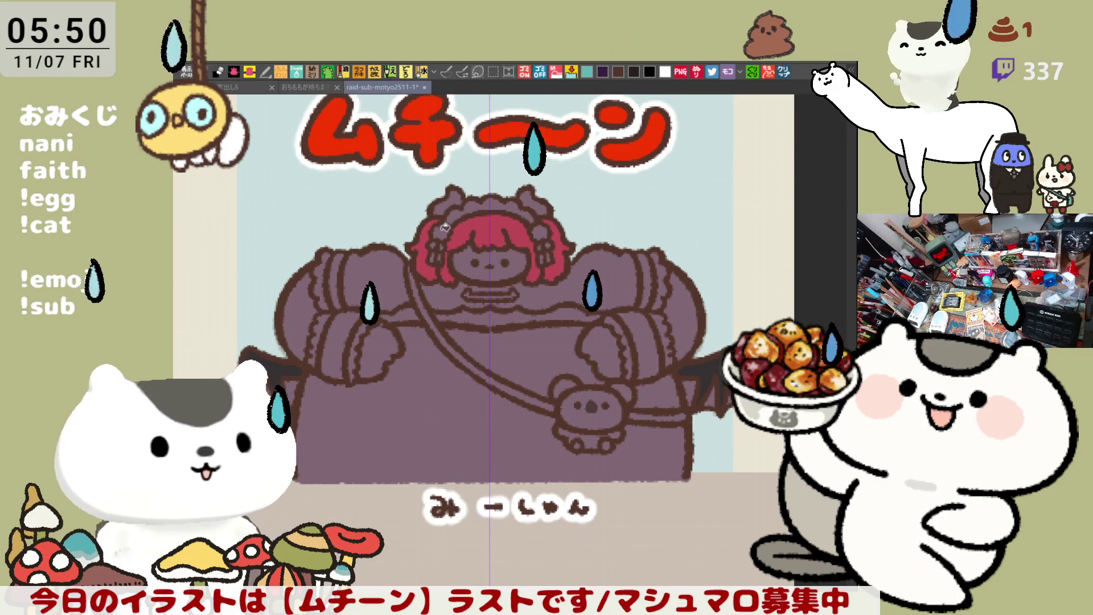
pyautogui.click(538, 232)
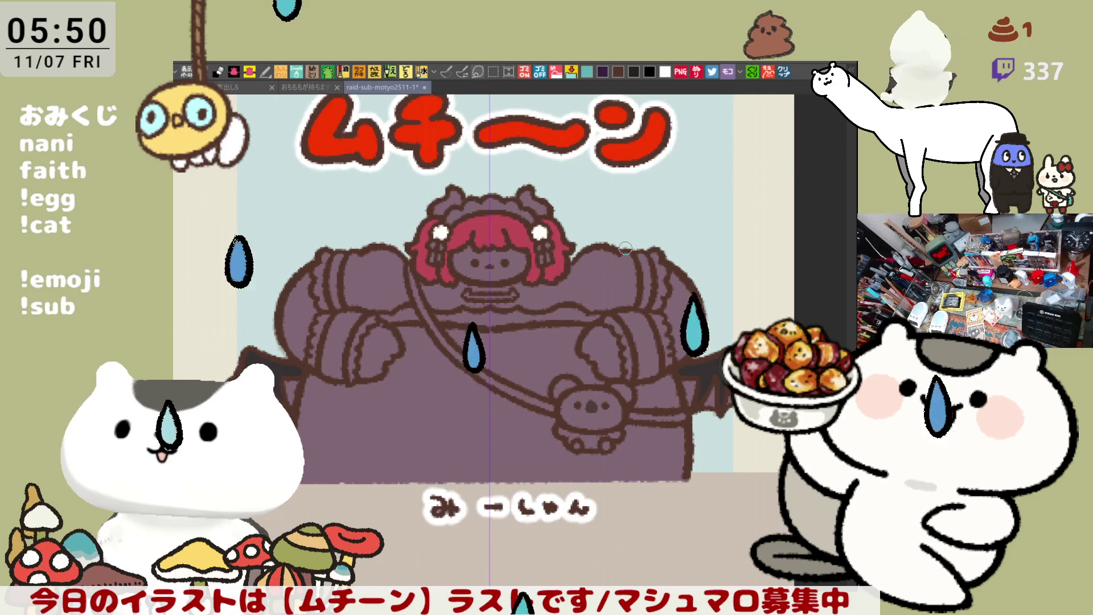
pyautogui.click(597, 274)
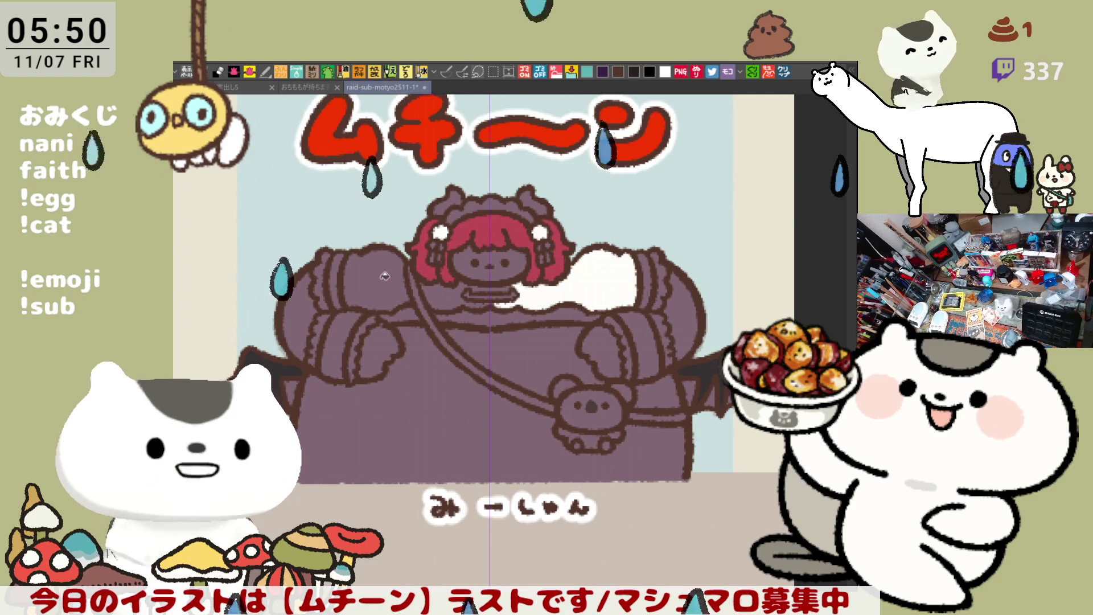
pyautogui.click(375, 279)
pyautogui.click(460, 296)
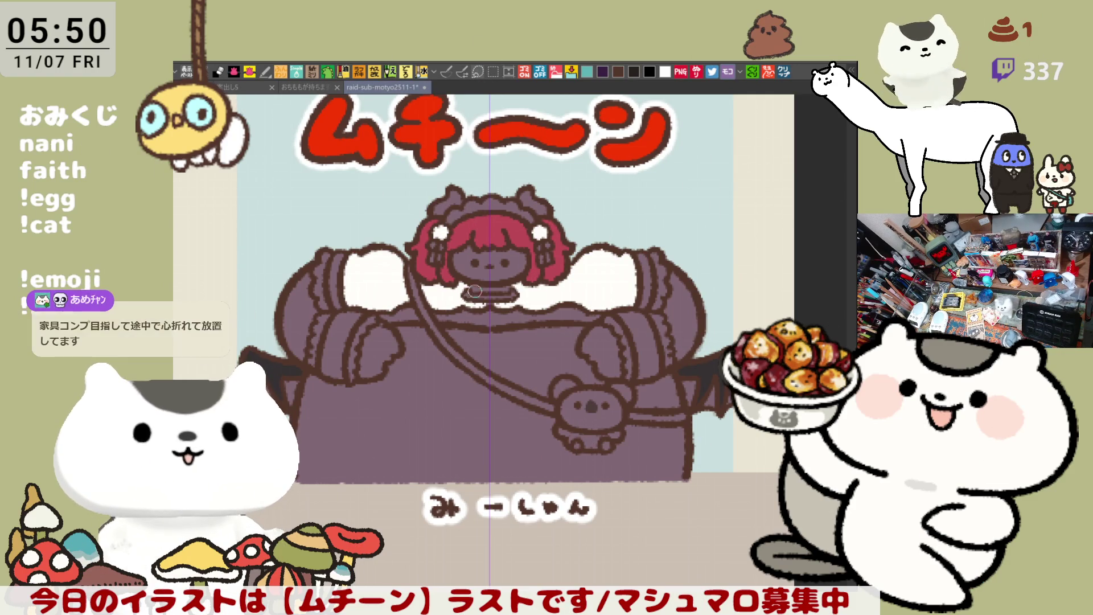
# Step: Fill the chest gap, skirt, and areas under the strap and beside the bear white
pyautogui.click(564, 300)
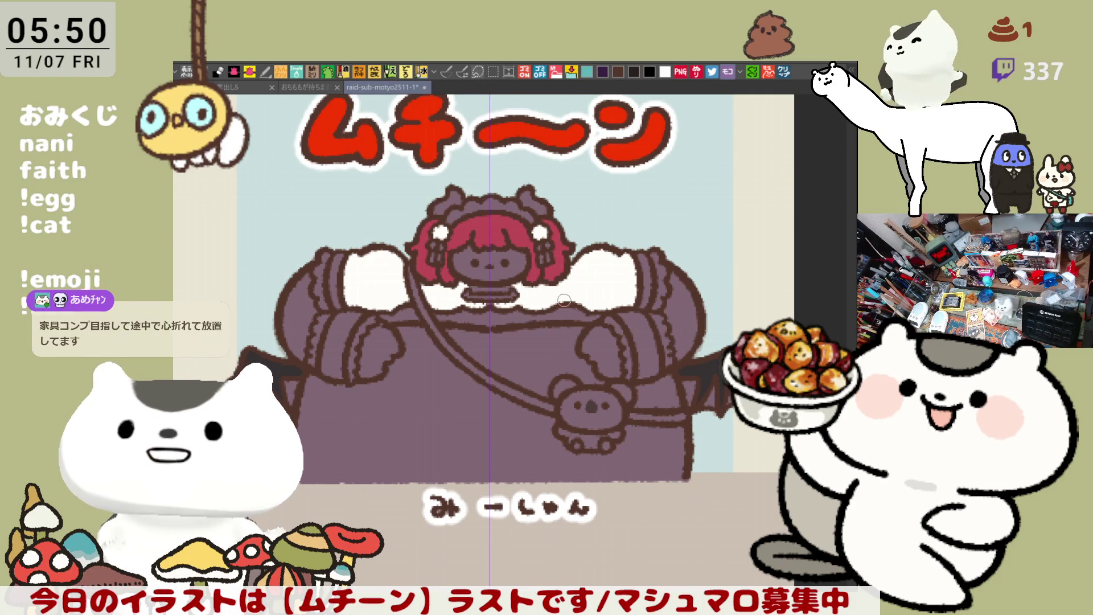
pyautogui.click(467, 405)
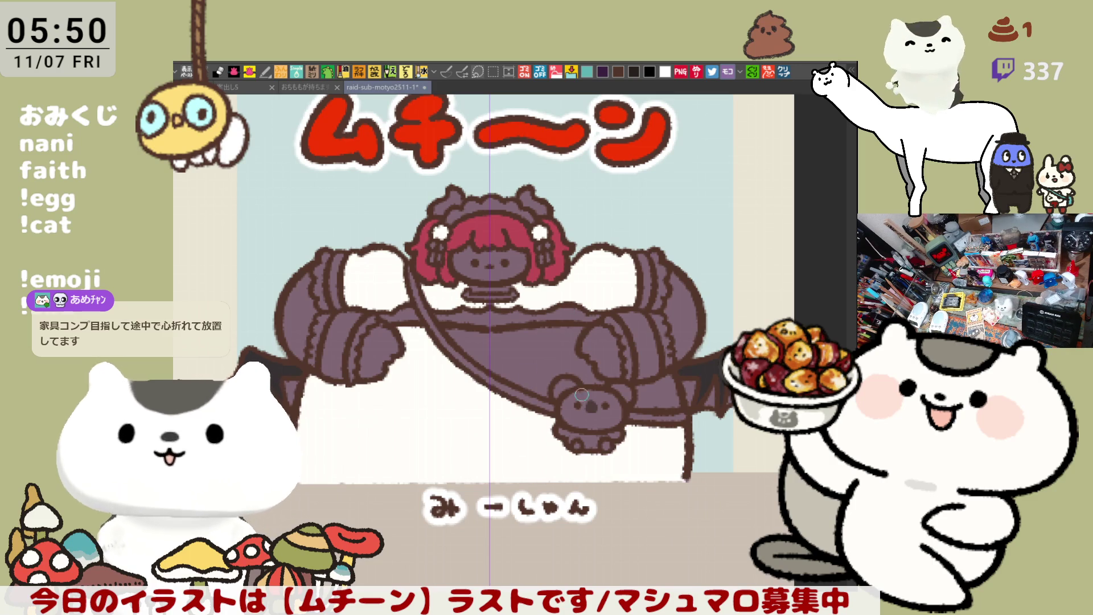
pyautogui.click(565, 345)
pyautogui.click(654, 393)
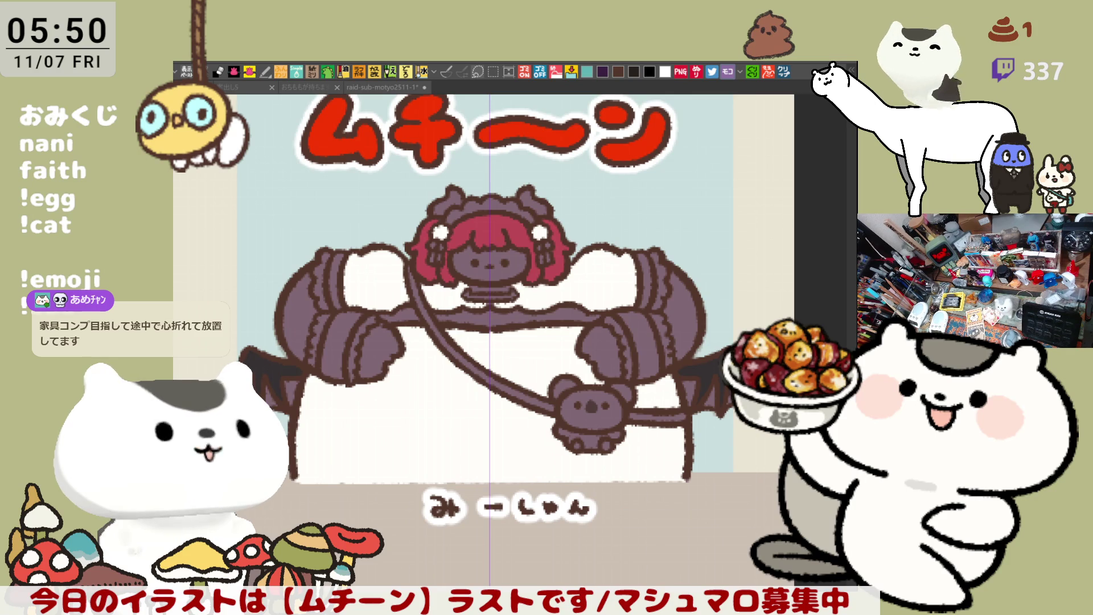
pyautogui.click(672, 336)
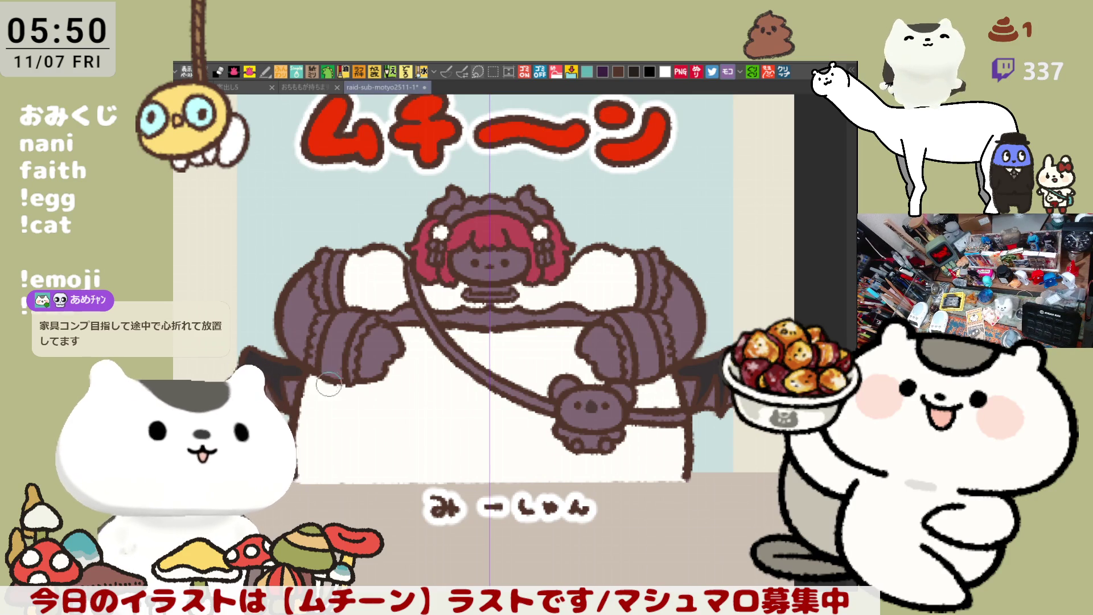
pyautogui.moveTo(319, 439)
pyautogui.mouseDown()
pyautogui.moveTo(334, 462)
pyautogui.moveTo(329, 381)
pyautogui.moveTo(370, 490)
pyautogui.mouseUp()
# Step: Paint pink vertical stripes down the skirt, redrawing one misplaced stripe
pyautogui.moveTo(413, 333); pyautogui.dragTo(408, 489)
pyautogui.moveTo(454, 333); pyautogui.dragTo(465, 500)
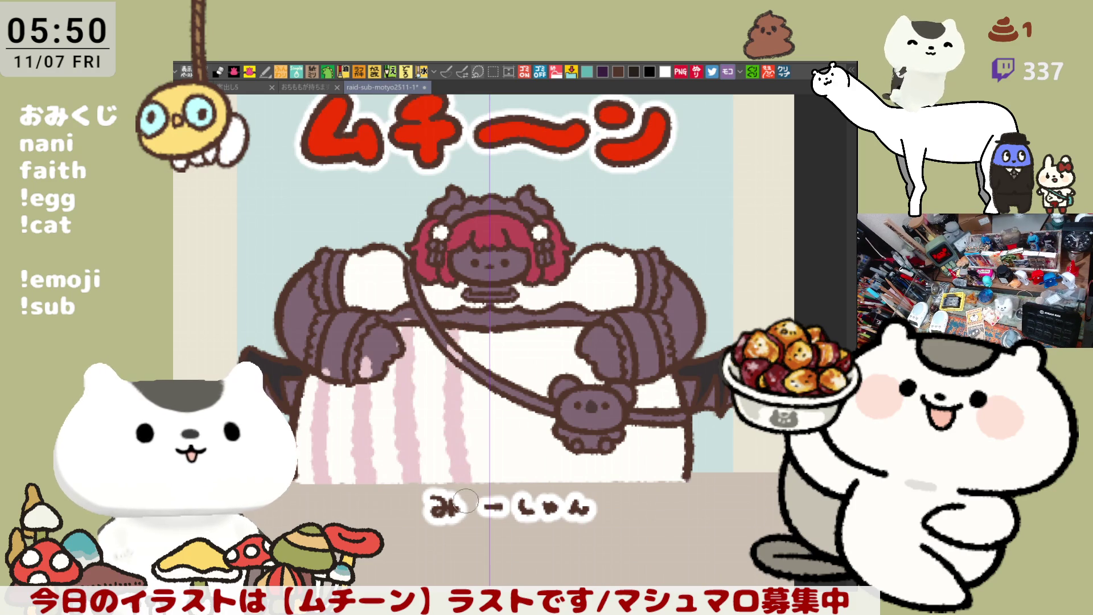
pyautogui.moveTo(458, 330); pyautogui.dragTo(458, 484)
pyautogui.moveTo(407, 329); pyautogui.dragTo(407, 483)
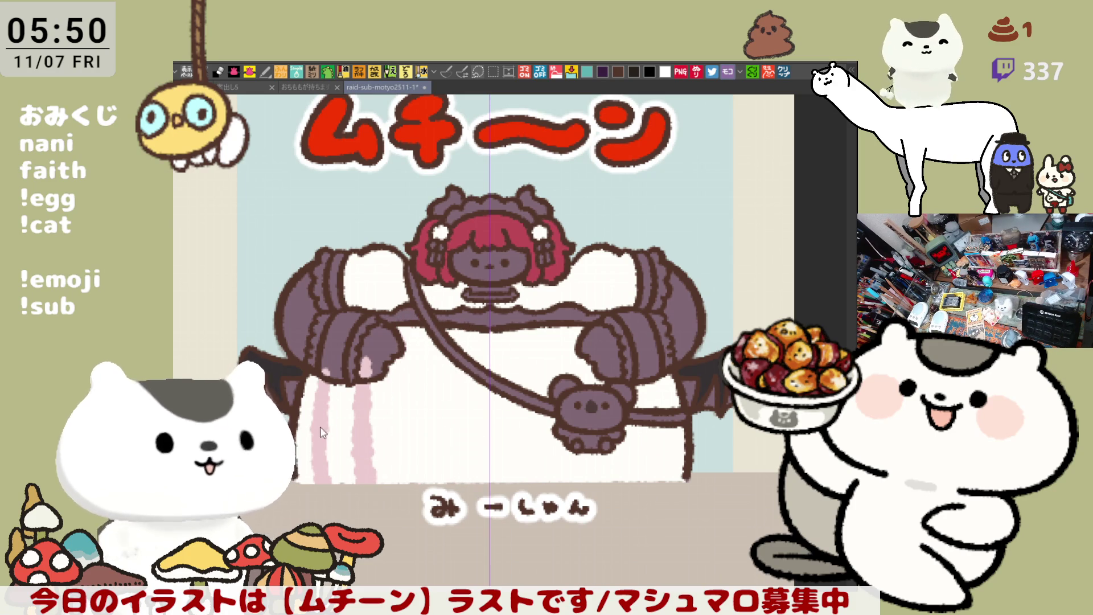
pyautogui.moveTo(364, 384); pyautogui.dragTo(364, 483)
pyautogui.moveTo(329, 375); pyautogui.dragTo(322, 483)
pyautogui.moveTo(452, 327); pyautogui.dragTo(452, 484)
pyautogui.moveTo(526, 329); pyautogui.dragTo(529, 484)
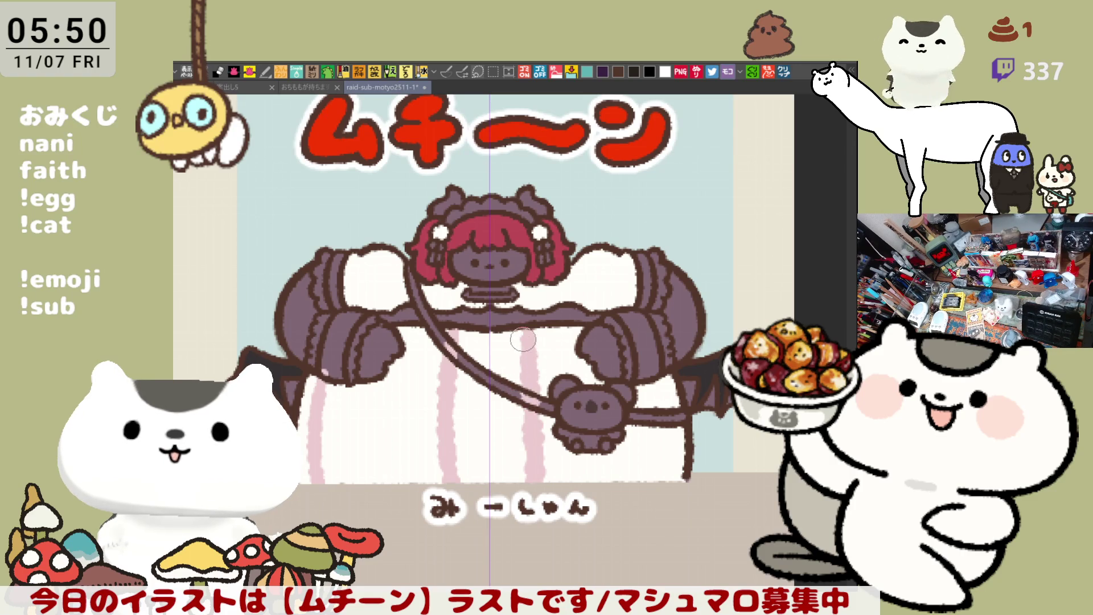
pyautogui.hotkey('ctrl', 'z')
pyautogui.moveTo(523, 330); pyautogui.dragTo(526, 491)
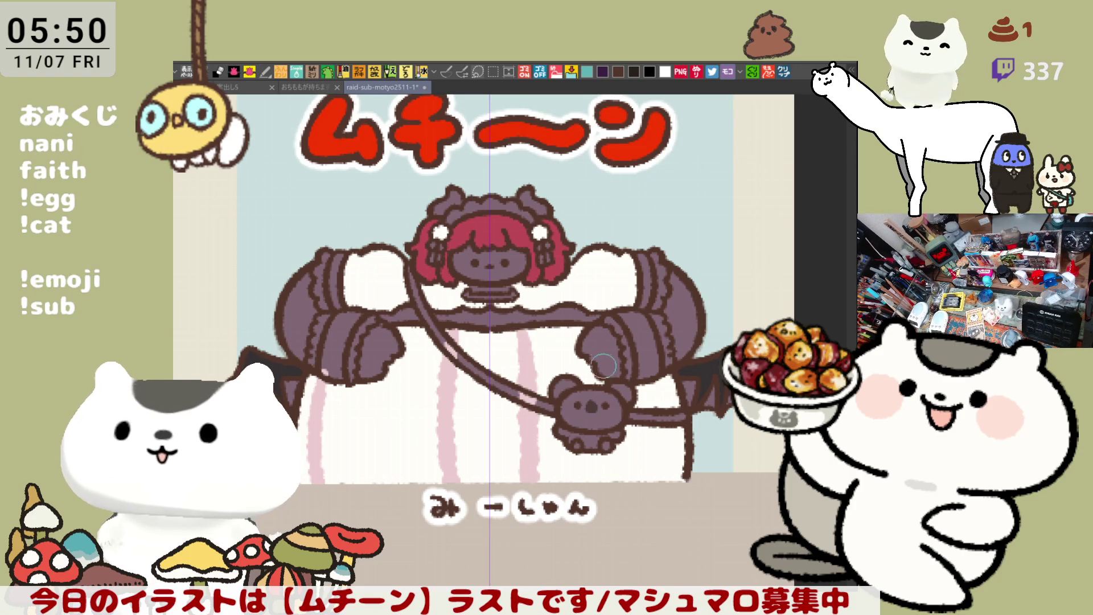
pyautogui.moveTo(661, 371); pyautogui.dragTo(660, 484)
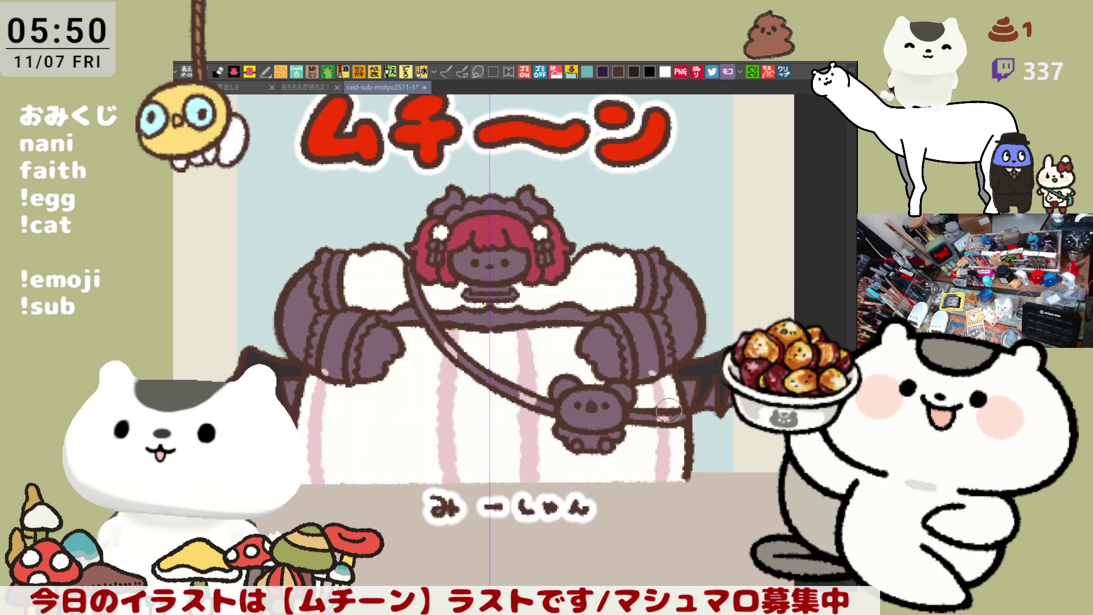
pyautogui.moveTo(392, 333); pyautogui.dragTo(373, 482)
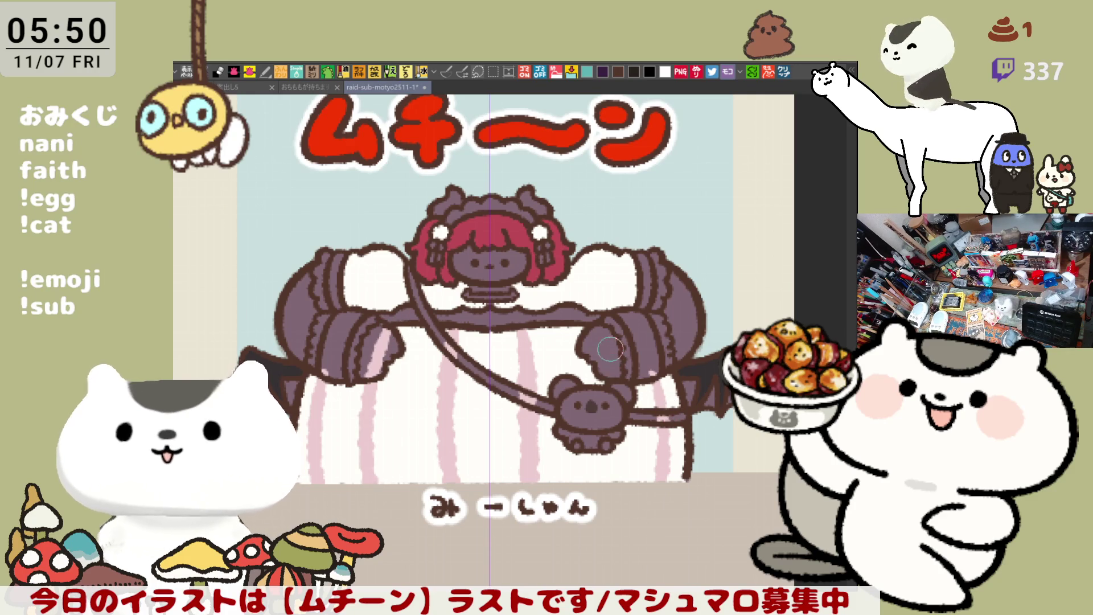
# Step: Lighten the right half of the bear's head and paint grey vertical stripes down the skirt
pyautogui.moveTo(603, 393); pyautogui.dragTo(623, 412)
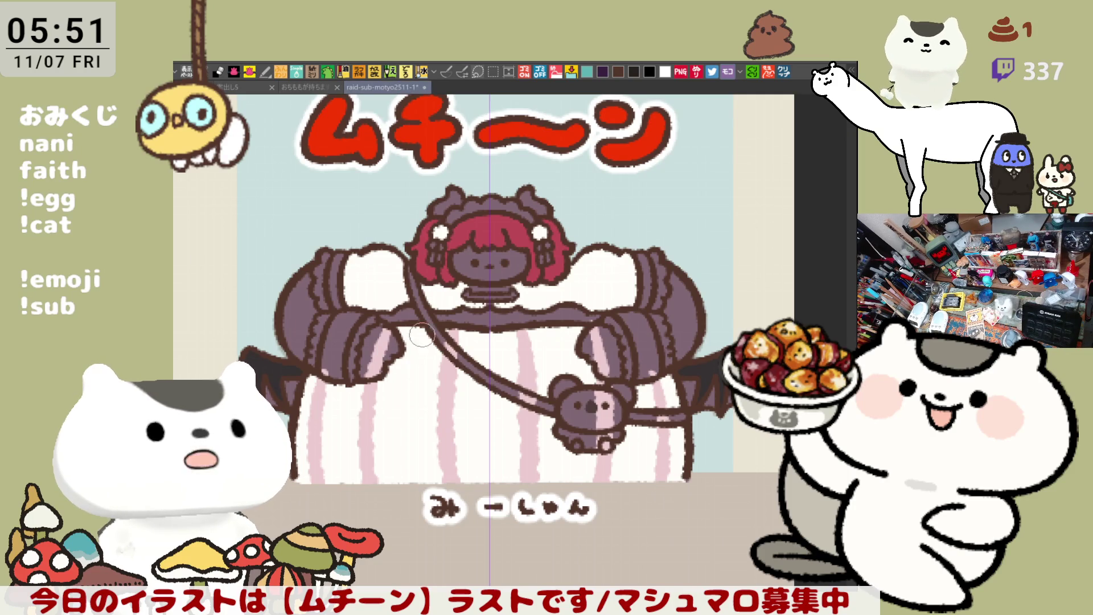
pyautogui.moveTo(424, 331)
pyautogui.mouseDown()
pyautogui.moveTo(410, 455)
pyautogui.moveTo(411, 446)
pyautogui.mouseUp()
pyautogui.moveTo(346, 387); pyautogui.dragTo(348, 499)
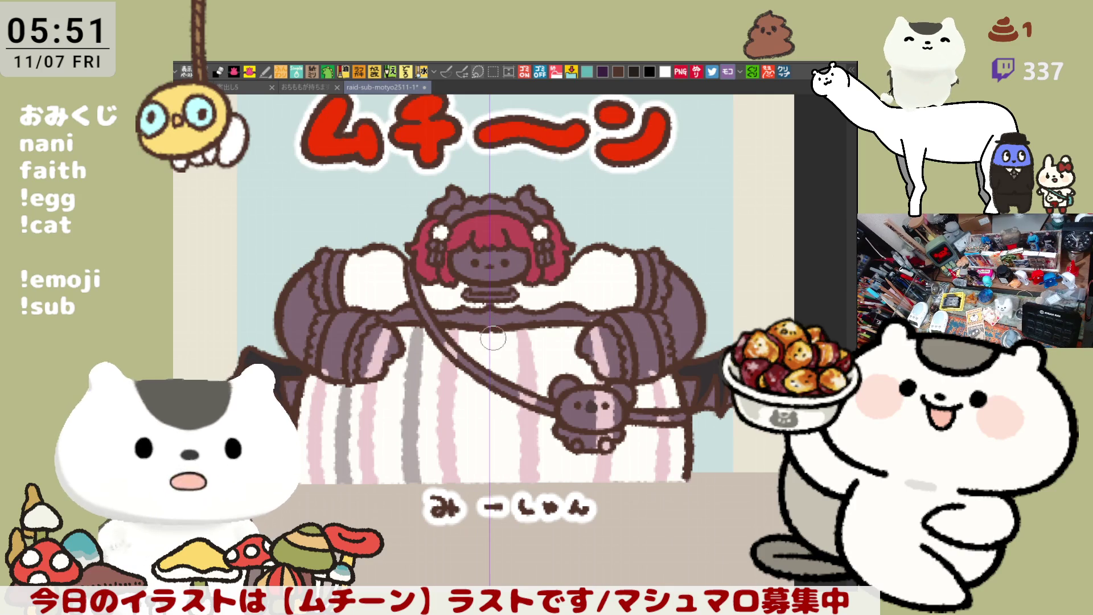
pyautogui.moveTo(568, 329); pyautogui.dragTo(567, 418)
pyautogui.moveTo(637, 389); pyautogui.dragTo(630, 497)
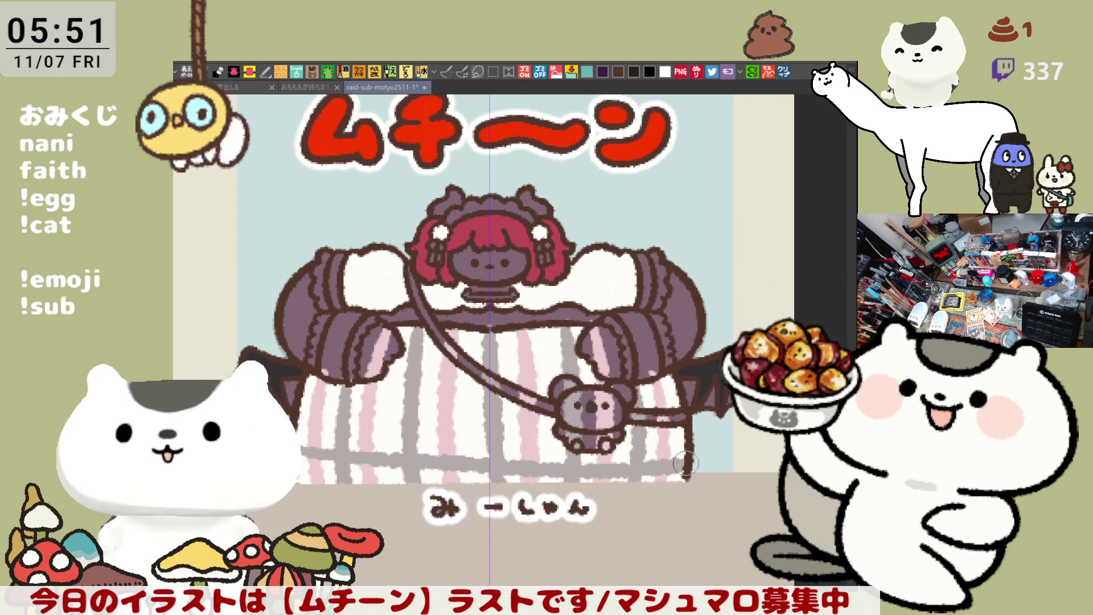
# Step: Paint grey horizontal bands across the skirt's bottom and middle, then add pink stripes to the sleeve
pyautogui.moveTo(293, 455); pyautogui.dragTo(692, 454)
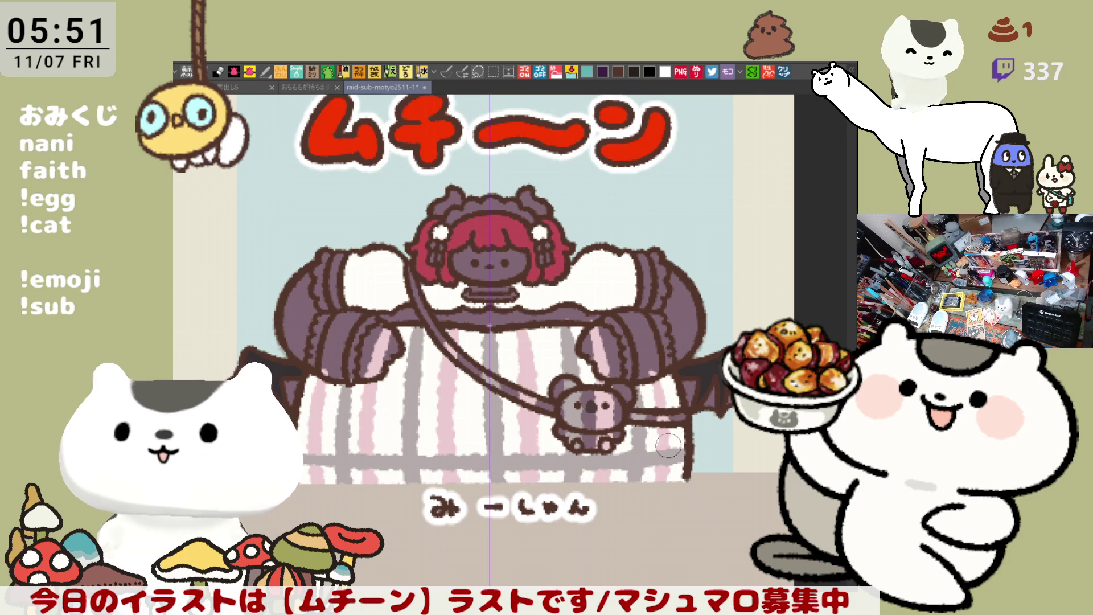
pyautogui.hotkey('ctrl', 'z')
pyautogui.moveTo(330, 456); pyautogui.dragTo(692, 455)
pyautogui.hotkey('ctrl', 'z')
pyautogui.moveTo(298, 441); pyautogui.dragTo(709, 439)
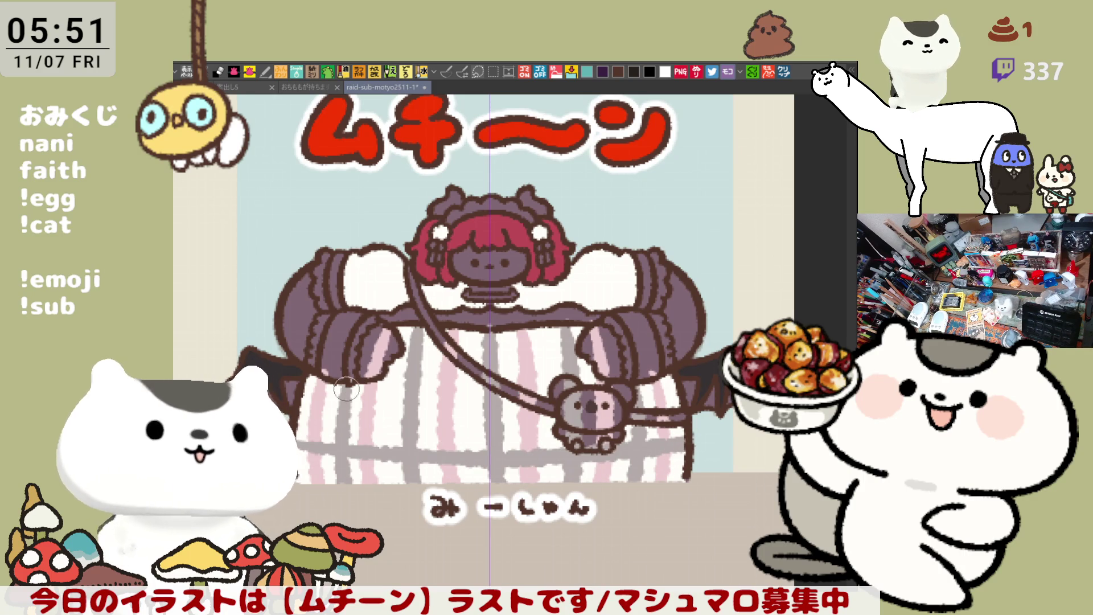
pyautogui.moveTo(312, 392); pyautogui.dragTo(620, 379)
pyautogui.hotkey('ctrl', 'z')
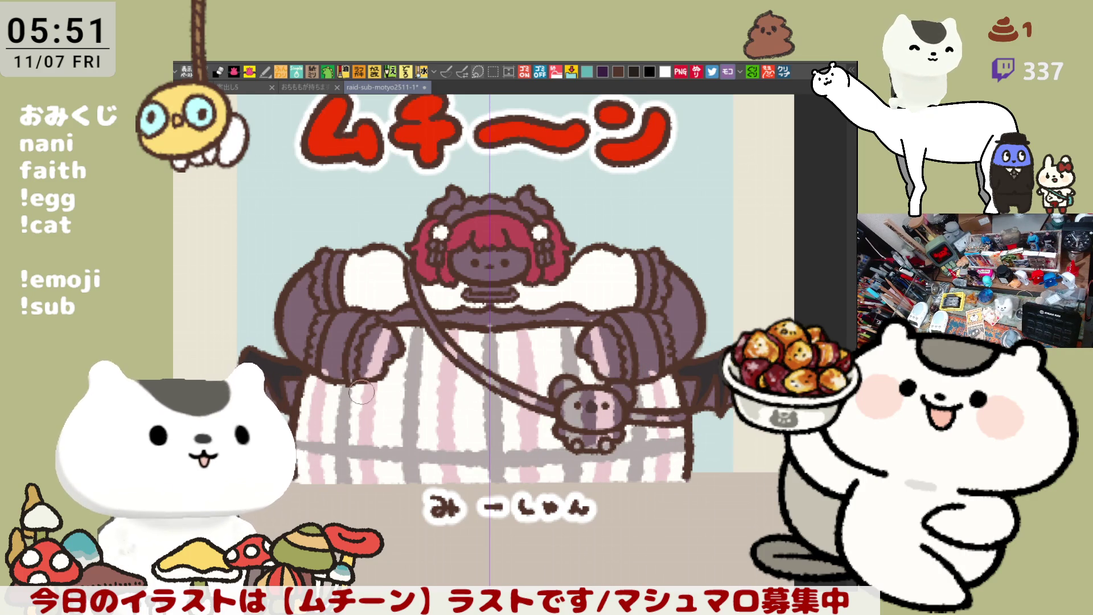
pyautogui.moveTo(305, 385)
pyautogui.mouseDown()
pyautogui.moveTo(569, 387)
pyautogui.moveTo(660, 376)
pyautogui.mouseUp()
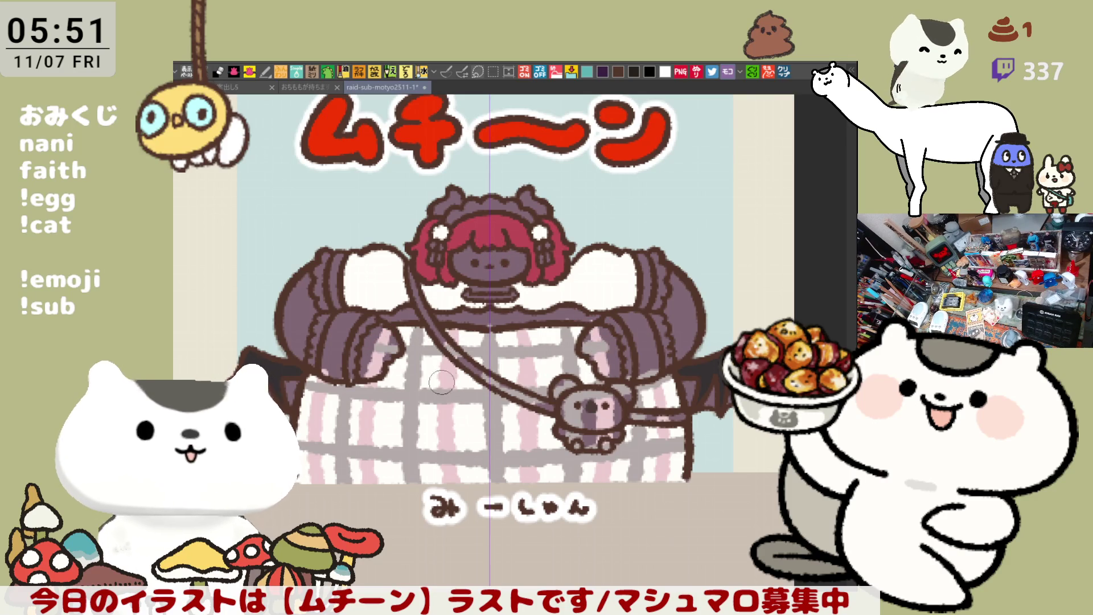
pyautogui.moveTo(368, 253)
pyautogui.mouseDown()
pyautogui.moveTo(373, 320)
pyautogui.moveTo(387, 319)
pyautogui.mouseUp()
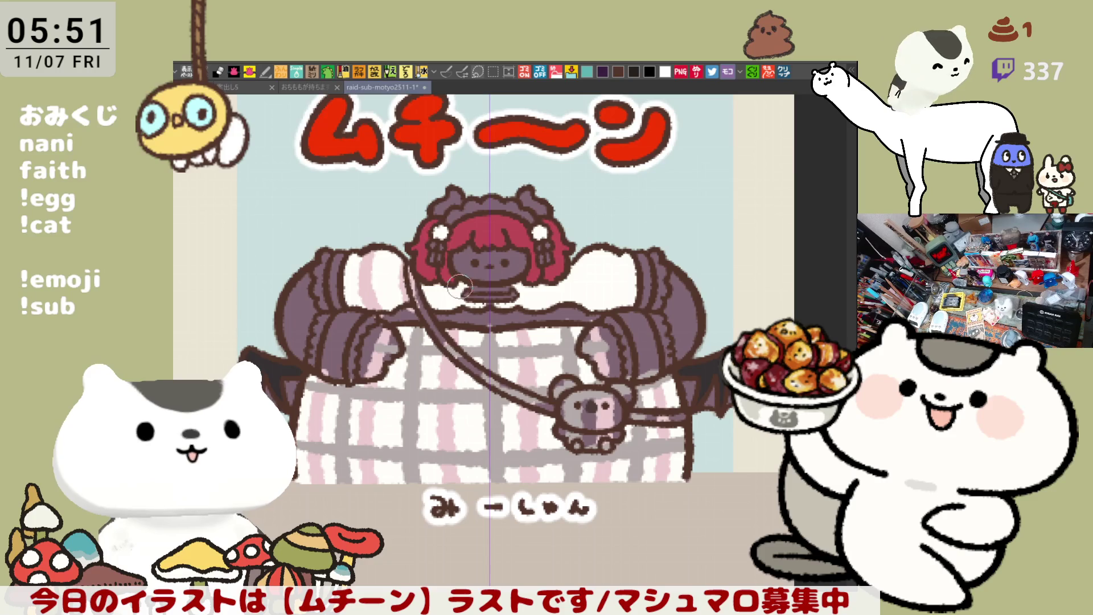